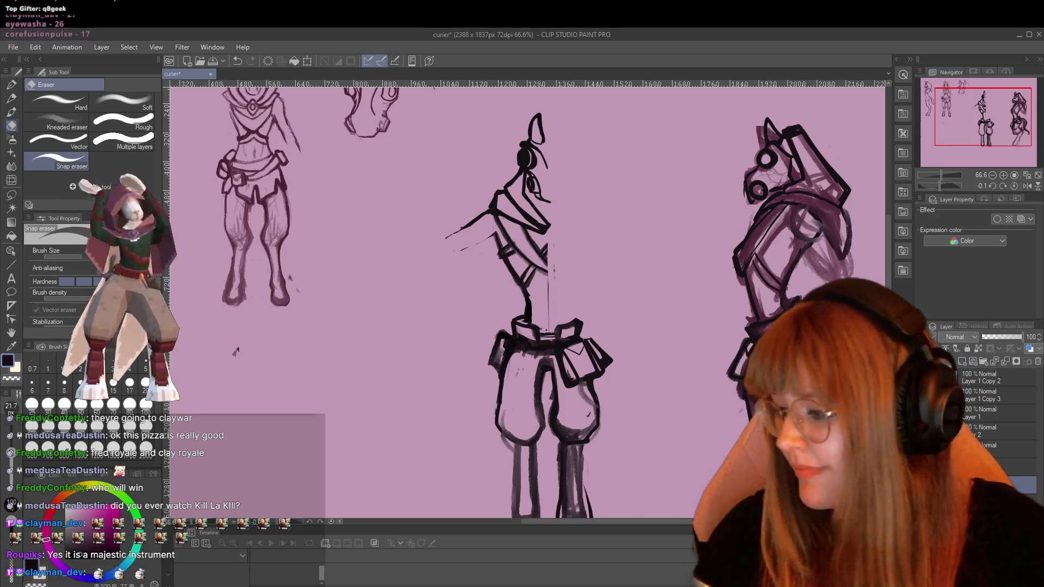
Lower the background music volume and switch to freehand lasso selection.
{"action": "key", "text": "XF86AudioLowerVolume"}
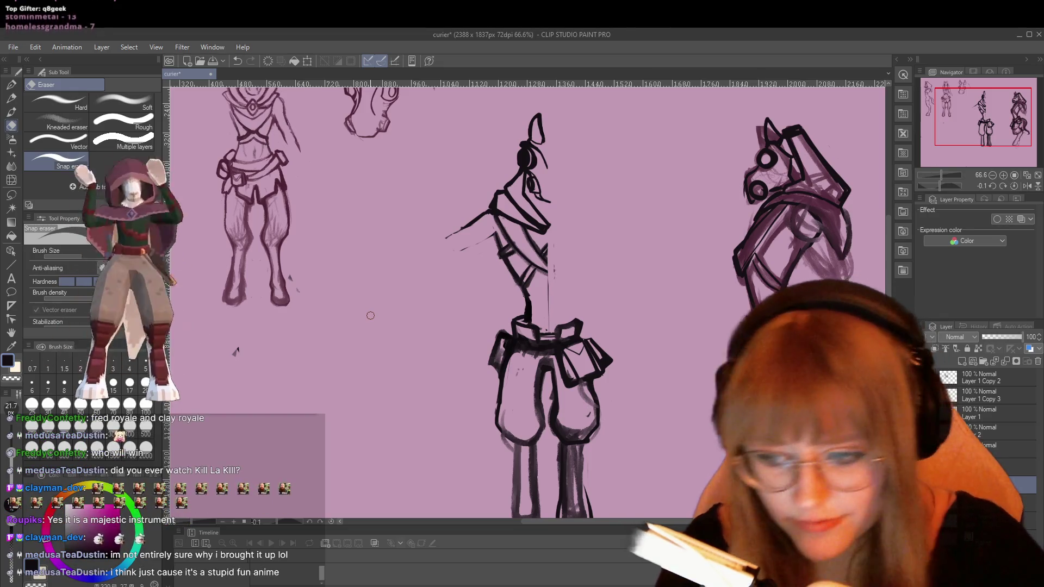
{"action": "key", "text": "m"}
{"action": "mouse_move", "coordinate": [511, 107]}
{"action": "left_mouse_down"}
{"action": "mouse_move", "coordinate": [430, 247]}
{"action": "mouse_move", "coordinate": [472, 291]}
{"action": "mouse_move", "coordinate": [530, 317]}
{"action": "mouse_move", "coordinate": [580, 127]}
{"action": "mouse_move", "coordinate": [518, 96]}
{"action": "left_mouse_up"}
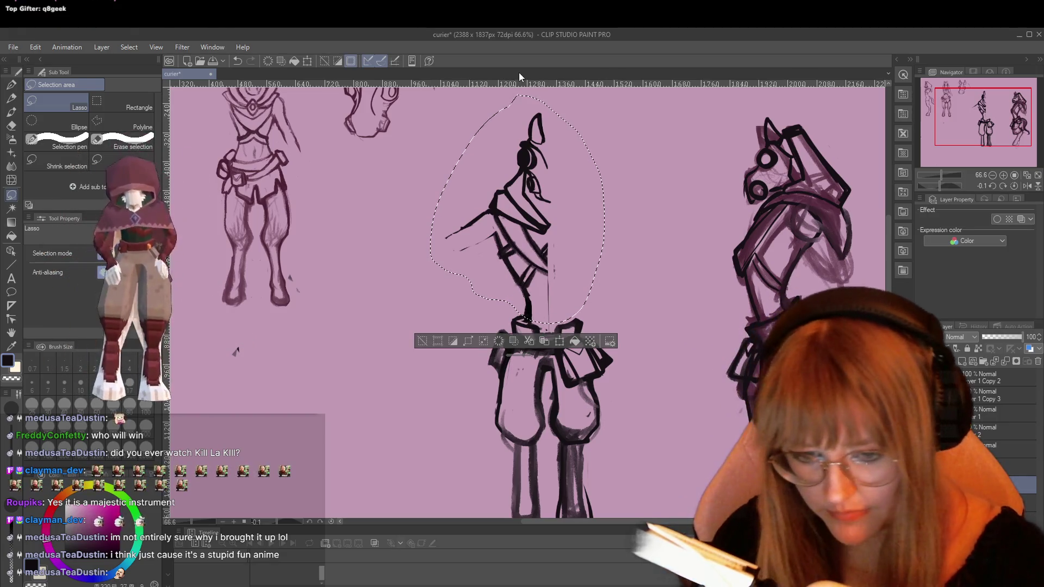
{"action": "key", "text": "ctrl+t"}
{"action": "right_click", "coordinate": [525, 212]}
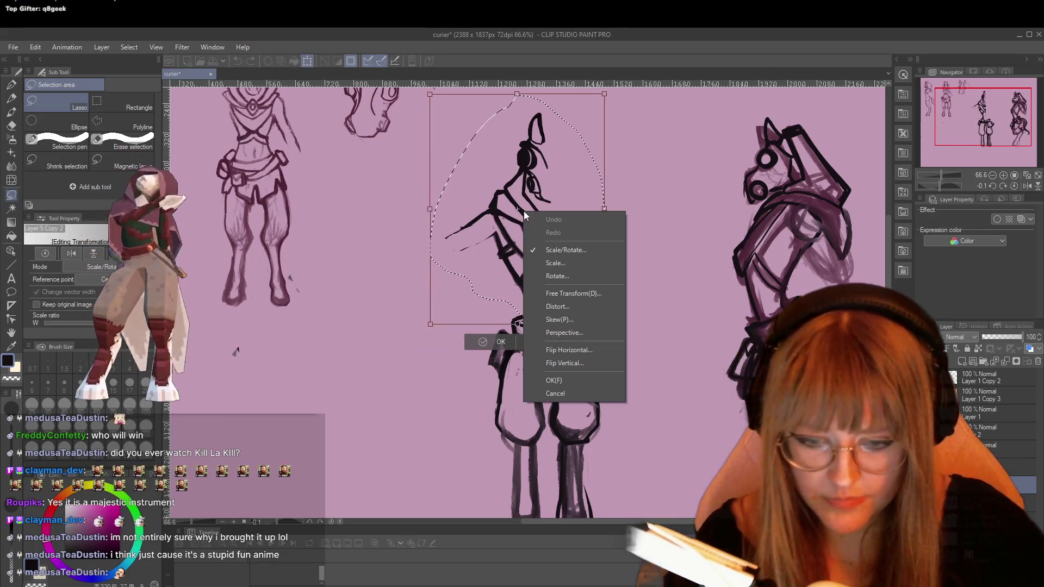
{"action": "left_click", "coordinate": [582, 350]}
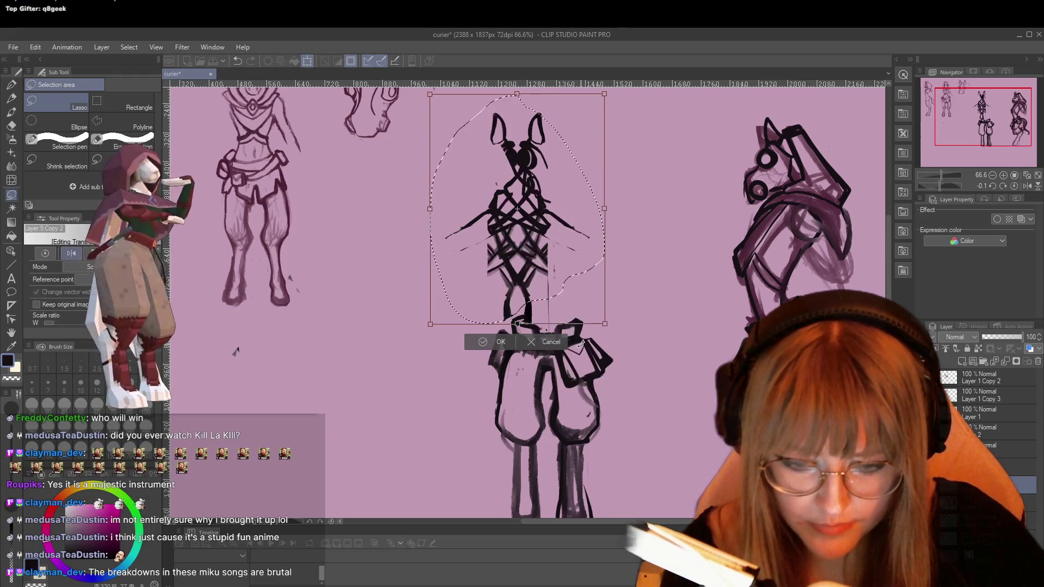
{"action": "key", "text": "Right"}
{"action": "key", "text": "Right"}
{"action": "key", "text": "Right"}
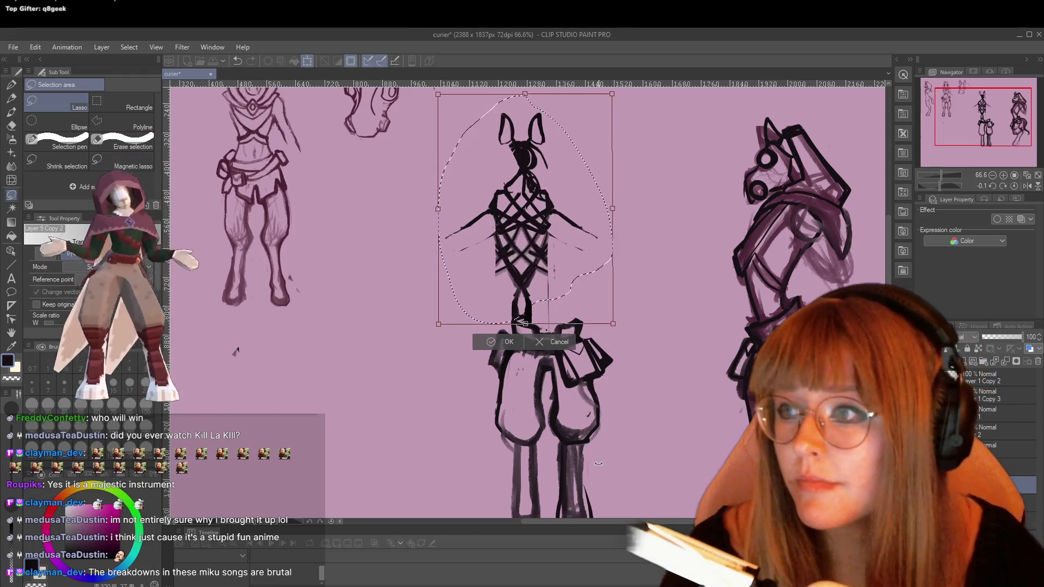
{"action": "key", "text": "Right"}
{"action": "key", "text": "Right"}
{"action": "key", "text": "Right"}
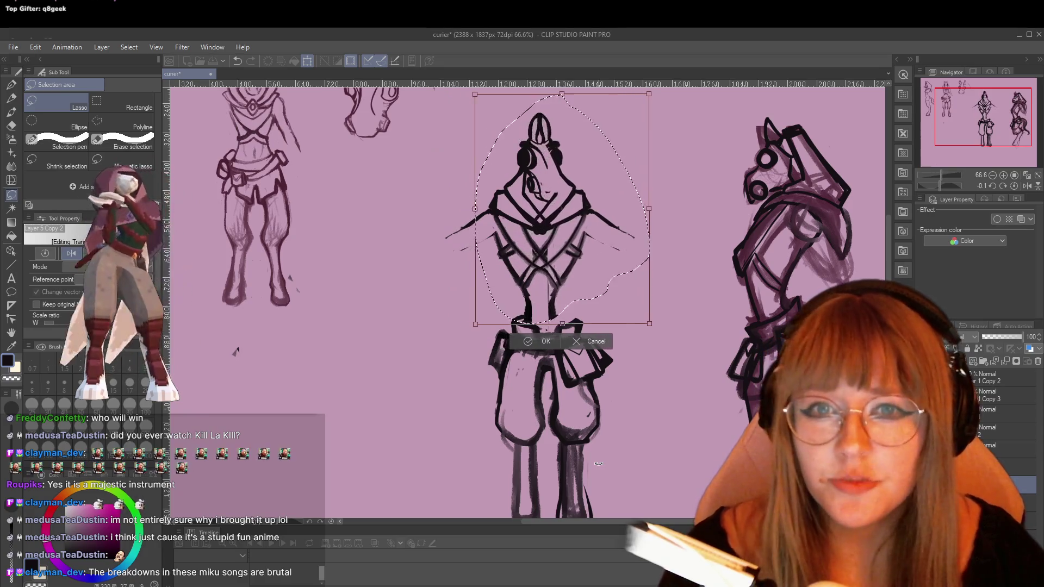
{"action": "key", "text": "Right"}
{"action": "key", "text": "Right"}
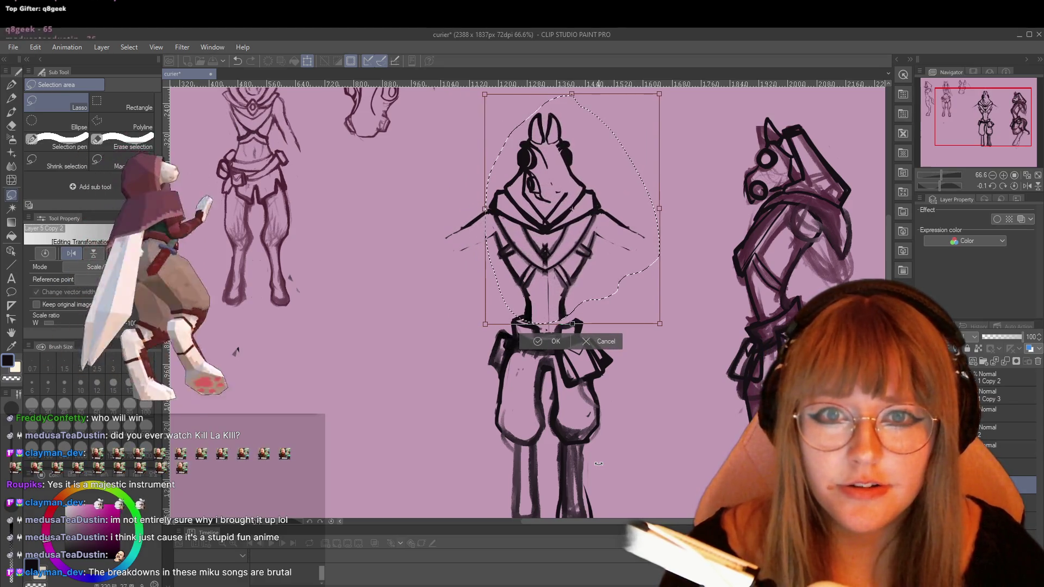
{"action": "key", "text": "Right"}
{"action": "key", "text": "Right"}
{"action": "key", "text": "Right"}
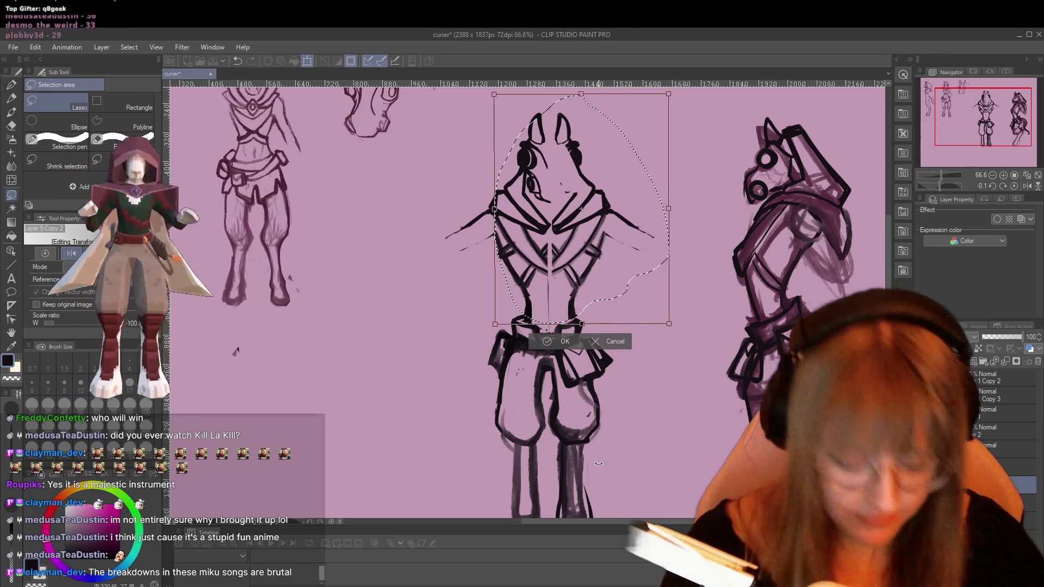
{"action": "key", "text": "Left"}
{"action": "key", "text": "Left"}
{"action": "key", "text": "Left"}
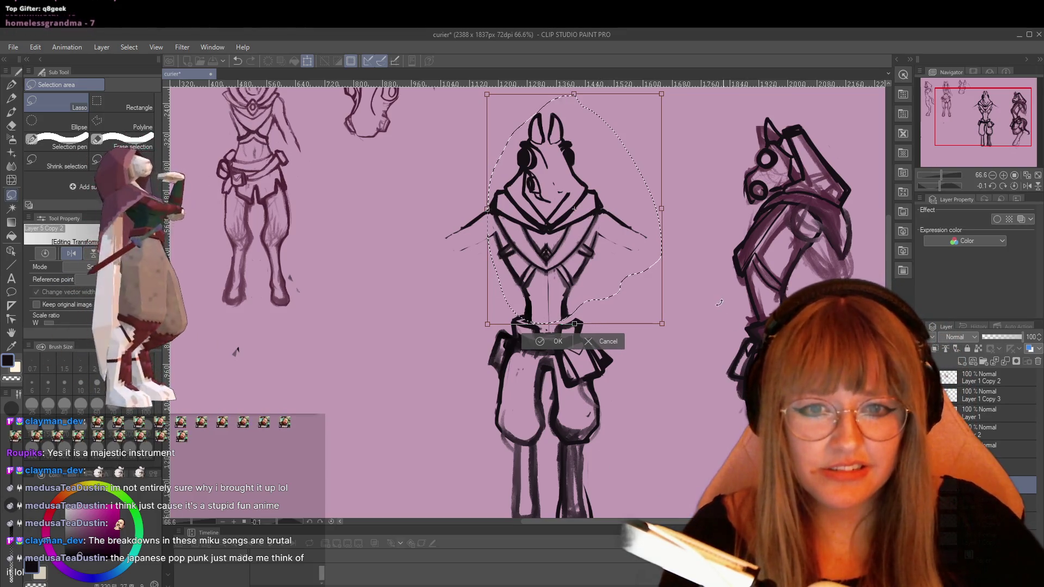
{"action": "left_click_drag", "start_coordinate": [661, 208], "coordinate": [550, 208]}
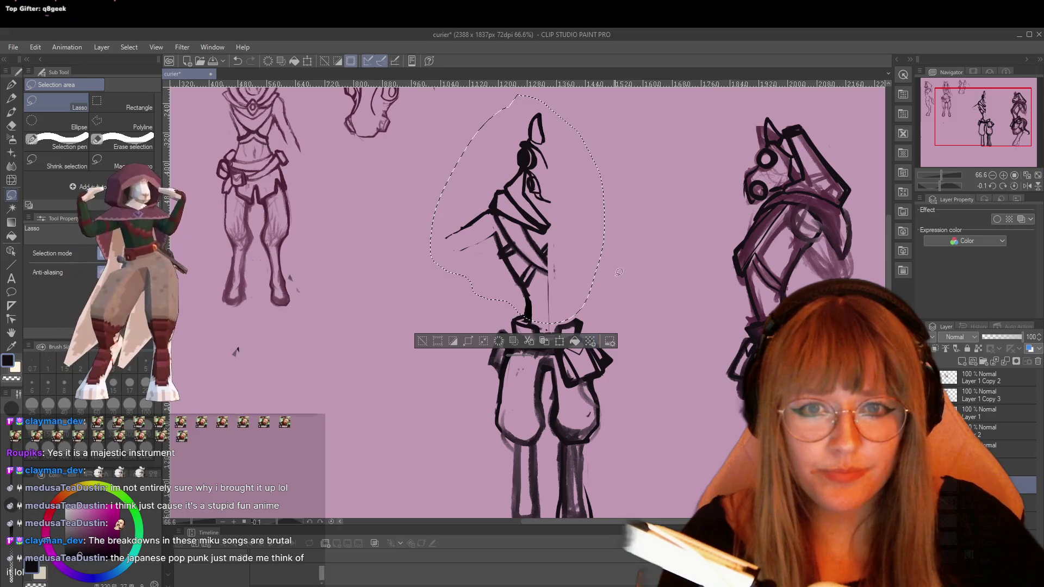
Discard the head transform and zoom in on the central figure's head.
{"action": "key", "text": "Return"}
{"action": "scroll", "coordinate": [568, 192], "scroll_direction": "up", "scroll_amount": 2}
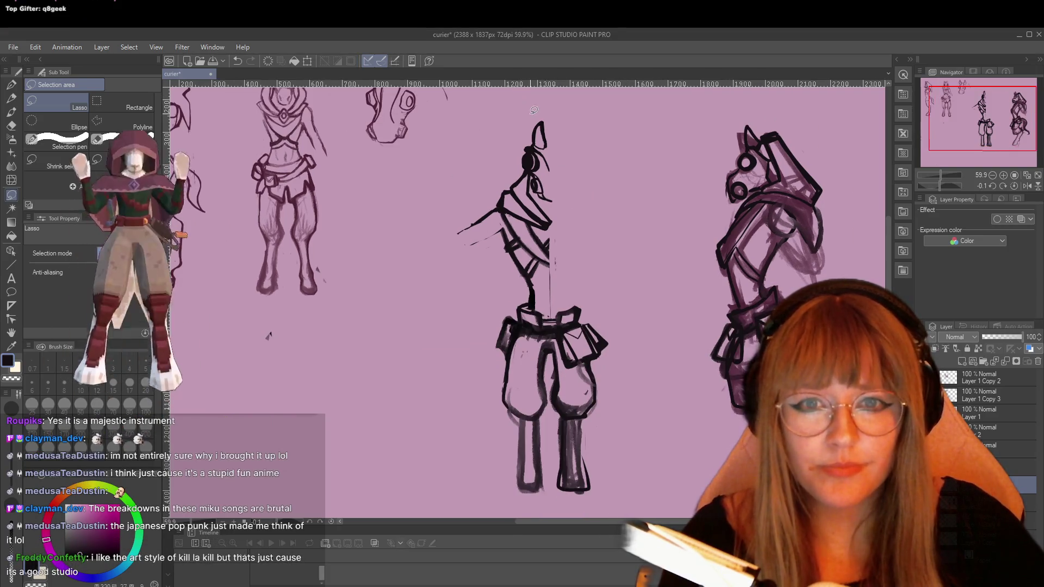
{"action": "scroll", "coordinate": [522, 129], "scroll_direction": "up", "scroll_amount": 5}
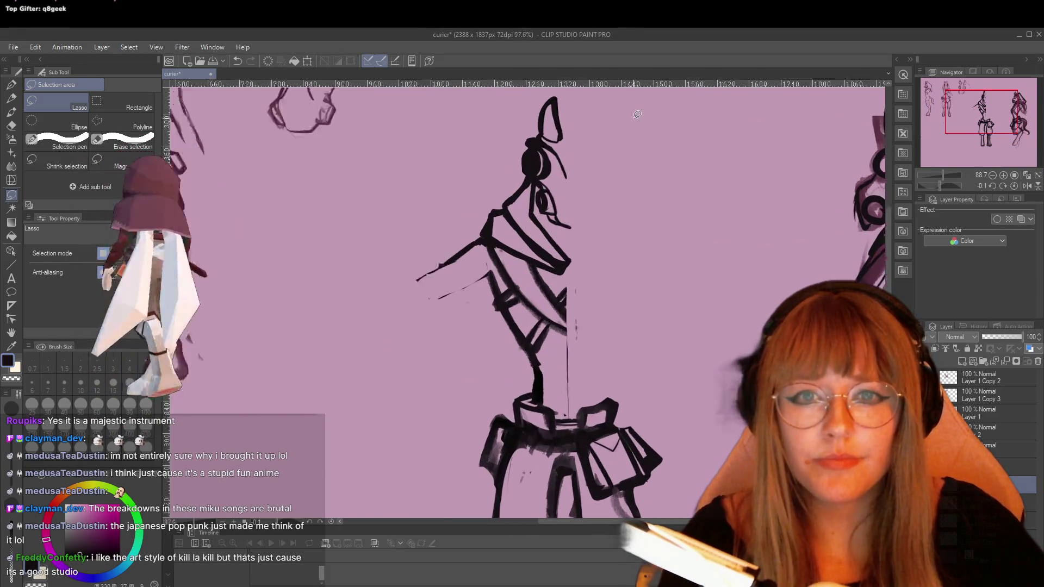
Switch to the Snap eraser and make the upper layer active.
{"action": "key", "text": "e"}
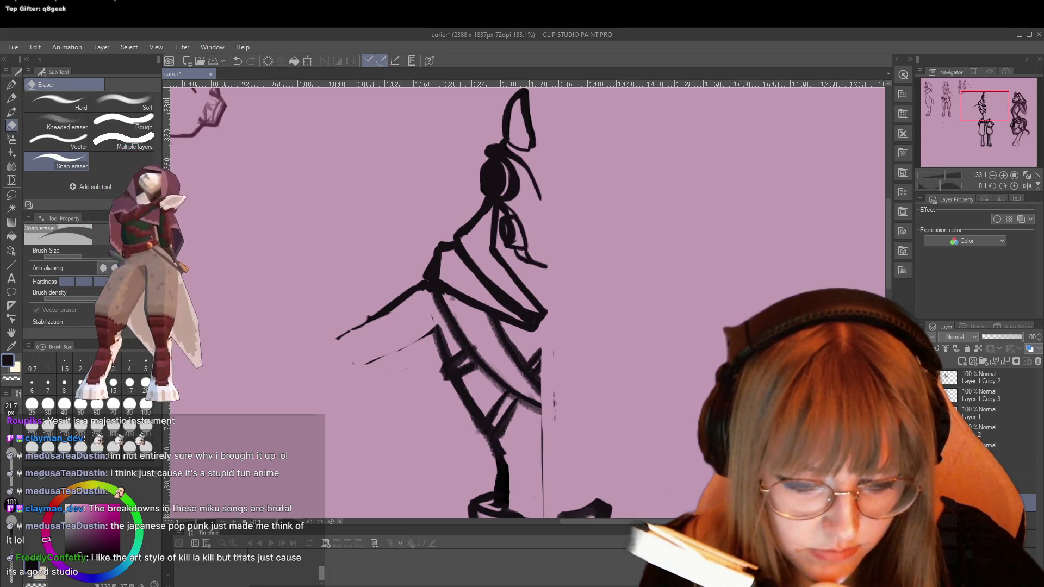
{"action": "left_click", "coordinate": [1011, 470]}
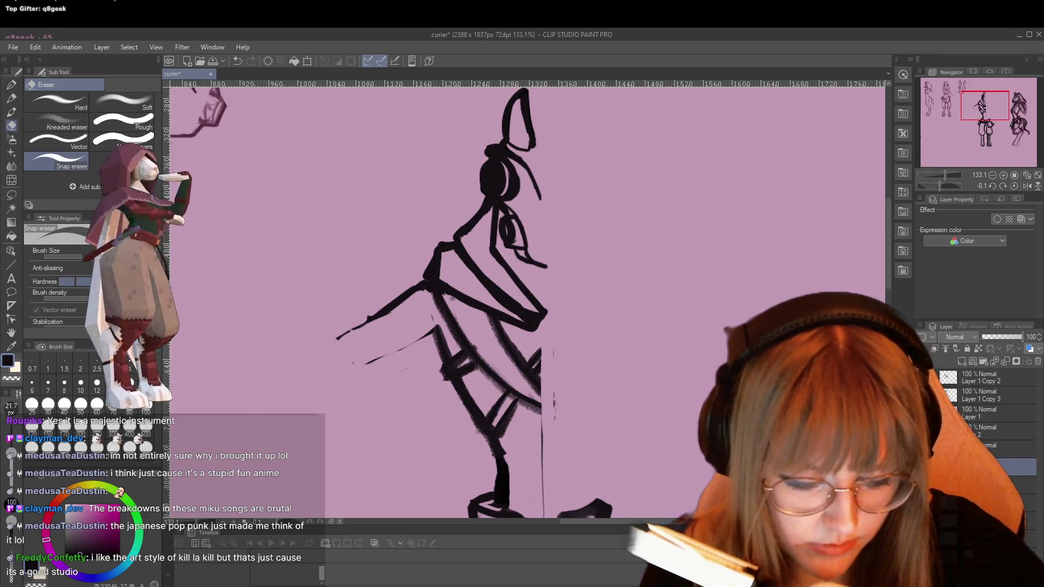
{"action": "right_click", "coordinate": [1011, 470]}
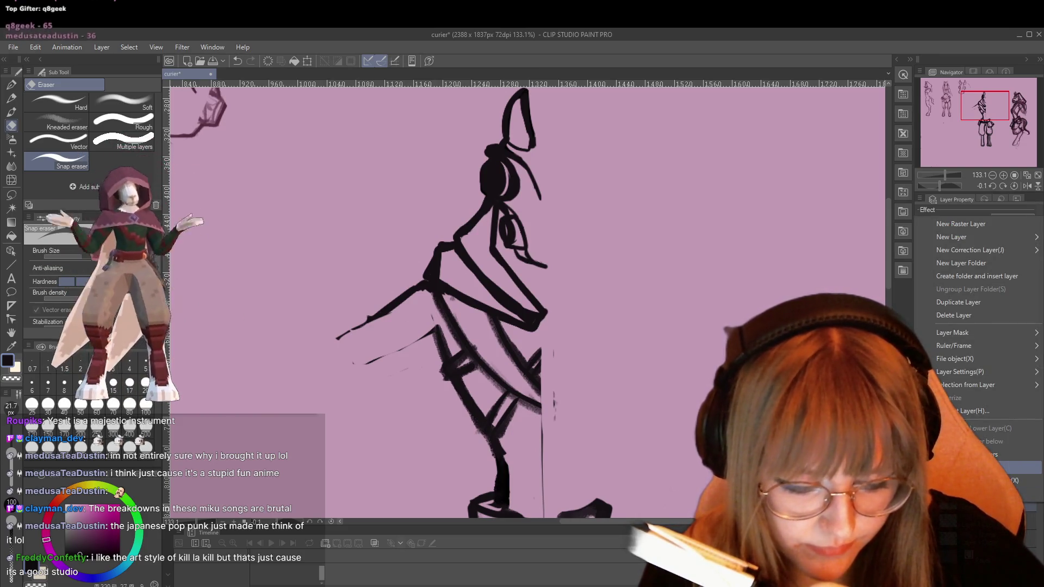
{"action": "key", "text": "Escape"}
{"action": "scroll", "coordinate": [652, 260], "scroll_direction": "down", "scroll_amount": 2}
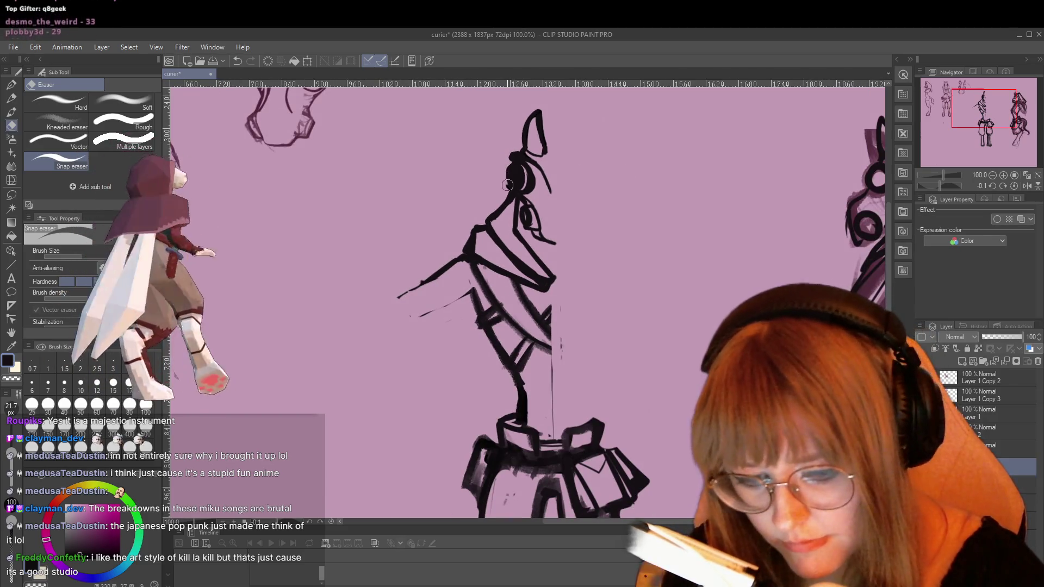
Erase the dark blob on the head and redraw the ring and ear with the G-pen.
{"action": "left_click_drag", "start_coordinate": [508, 160], "coordinate": [516, 172]}
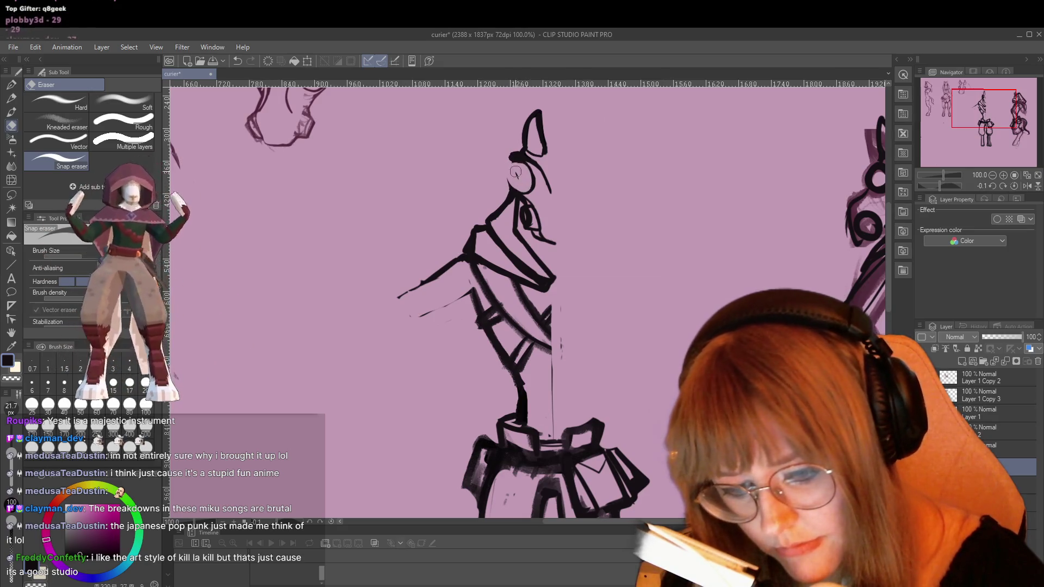
{"action": "key", "text": "p"}
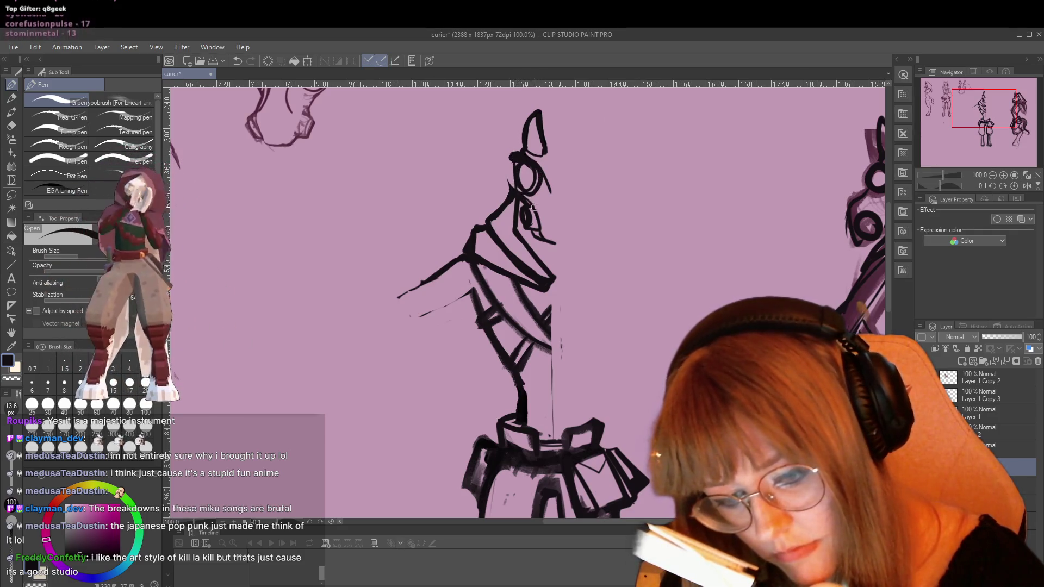
{"action": "key", "text": "e"}
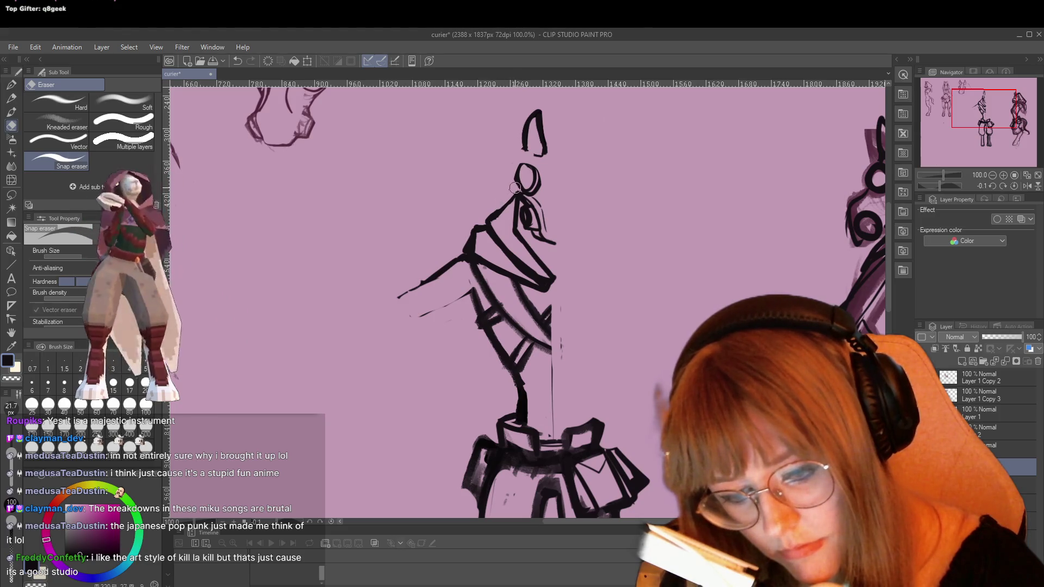
{"action": "key", "text": "p"}
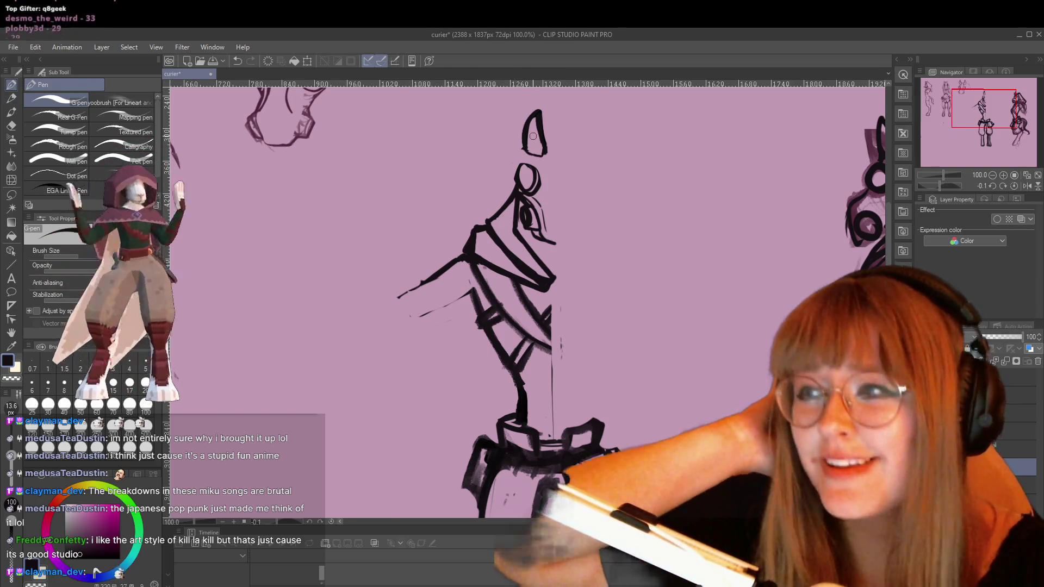
Lower the background music volume while extending the ear into a taller pointed shape.
{"action": "key", "text": "XF86AudioLowerVolume"}
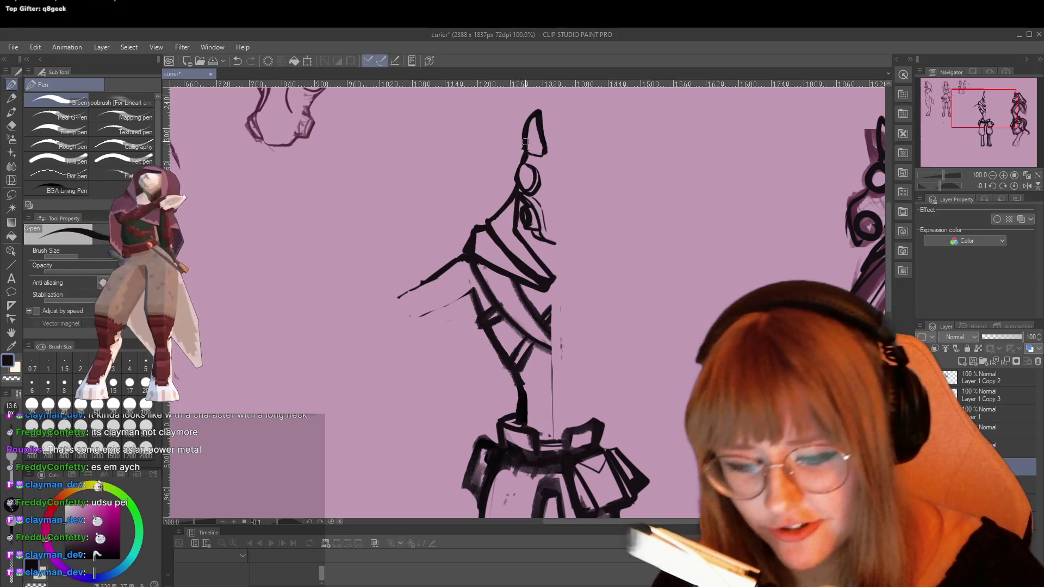
Round out the head's right side and erase stray sketch strokes inside the face.
{"action": "left_click_drag", "start_coordinate": [541, 136], "coordinate": [542, 159]}
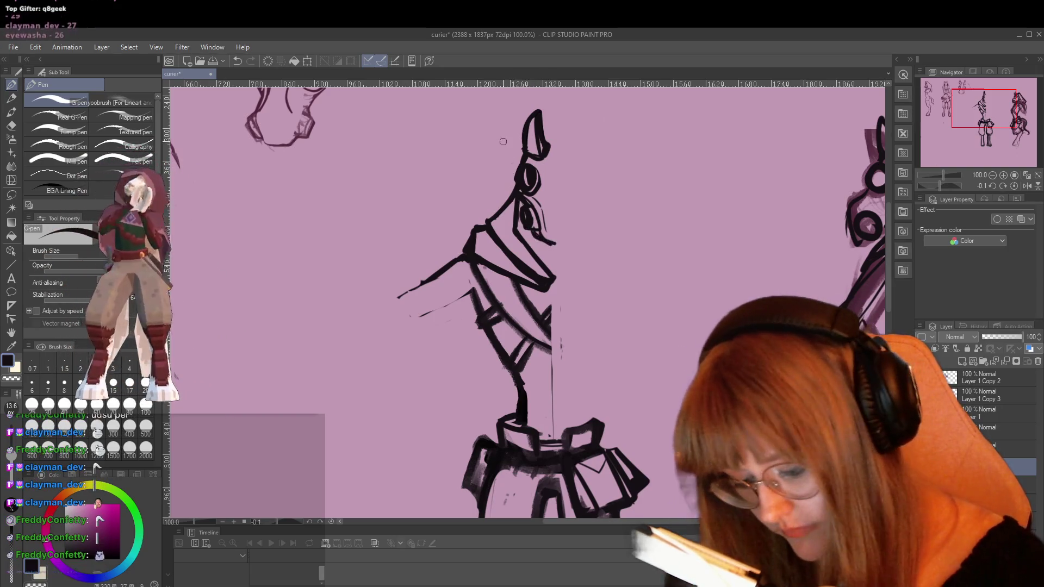
{"action": "key", "text": "e"}
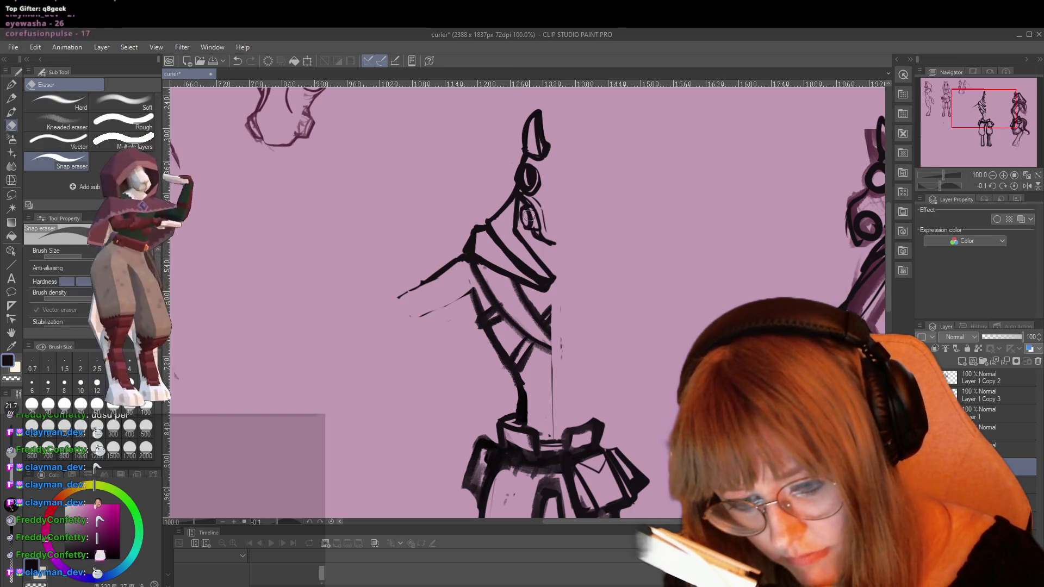
{"action": "left_click_drag", "start_coordinate": [532, 233], "coordinate": [524, 207]}
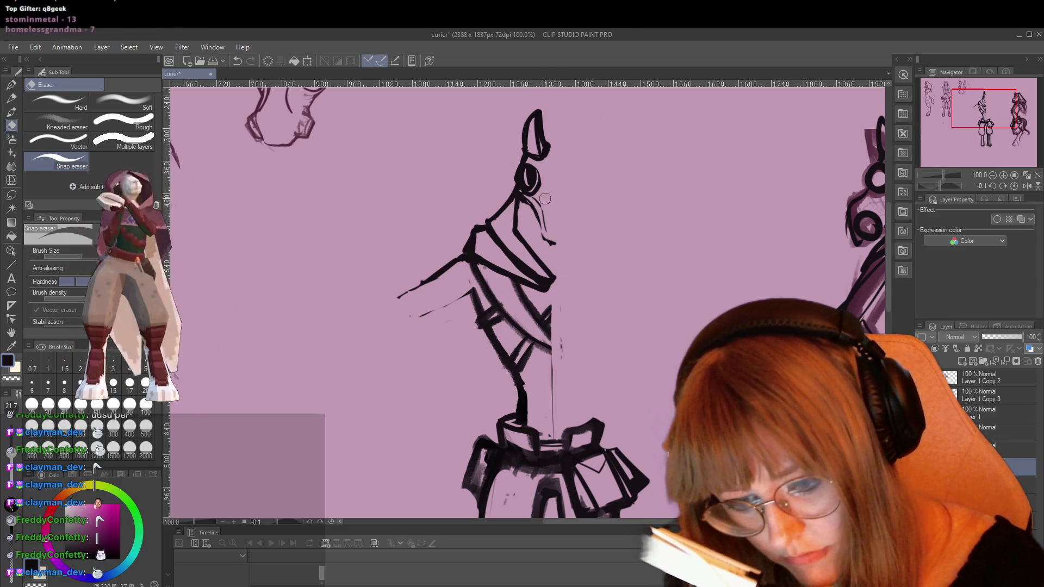
Extend the face line and ink it down the head, touching up with the eraser.
{"action": "key", "text": "p"}
{"action": "left_click_drag", "start_coordinate": [544, 236], "coordinate": [556, 245]}
{"action": "left_click_drag", "start_coordinate": [519, 195], "coordinate": [538, 222]}
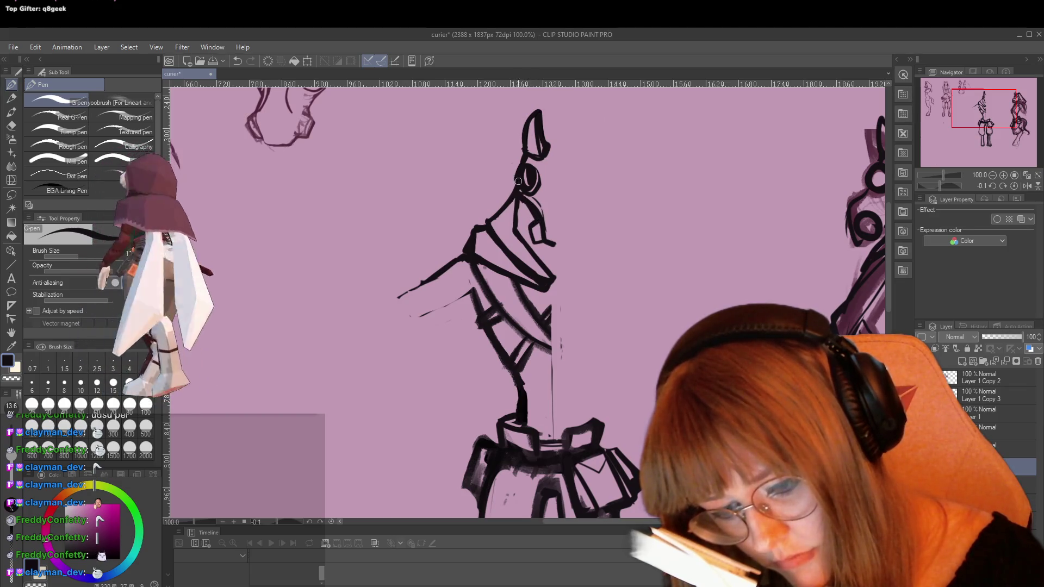
{"action": "key", "text": "e"}
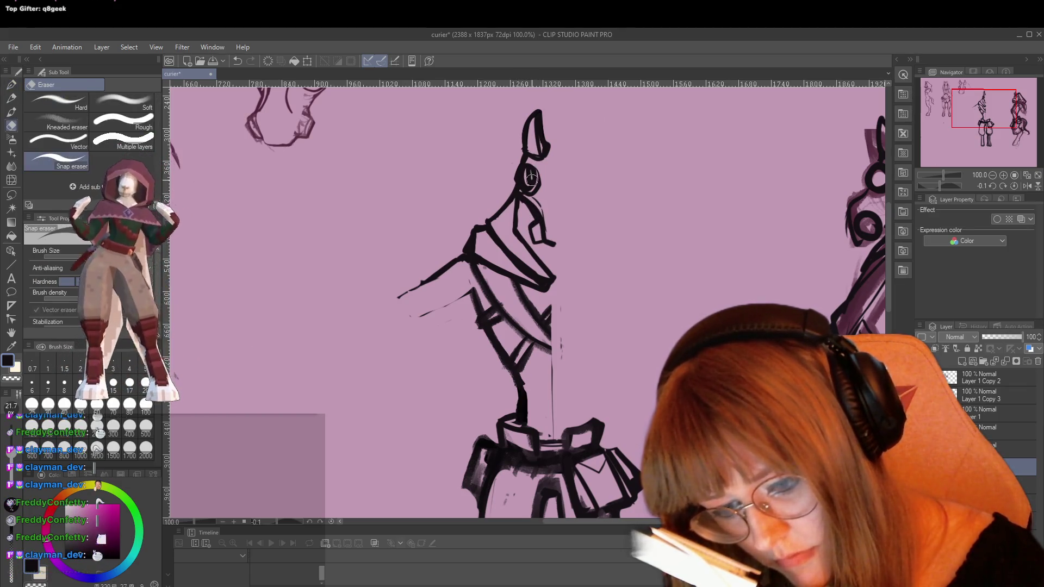
{"action": "key", "text": "p"}
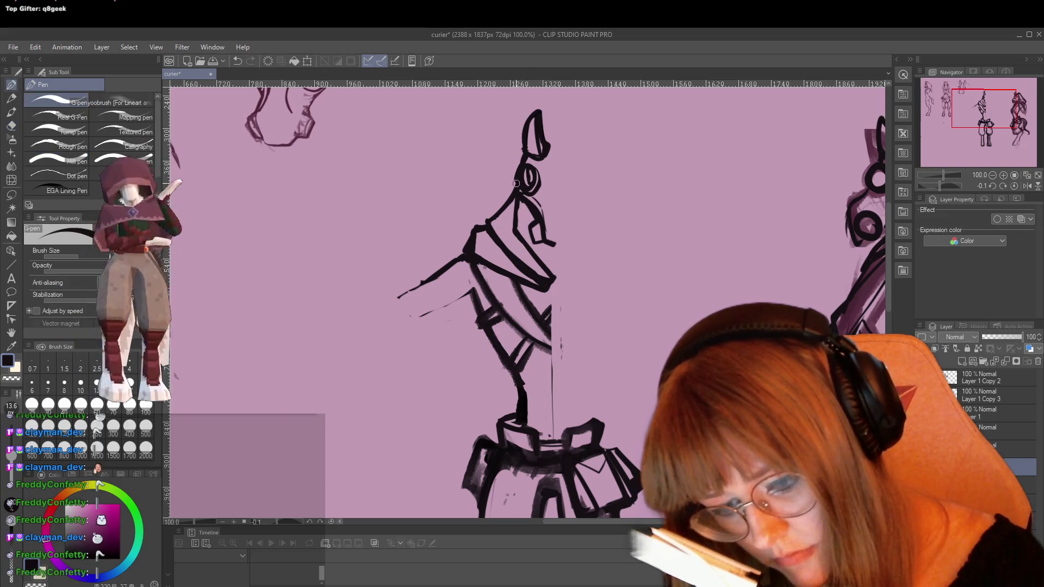
{"action": "key", "text": "e"}
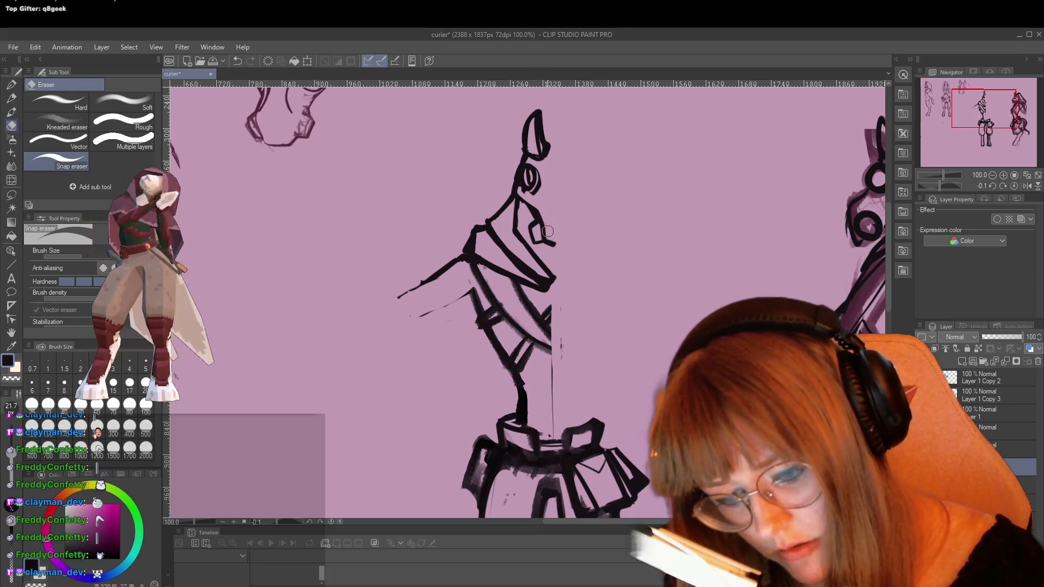
{"action": "key", "text": "p"}
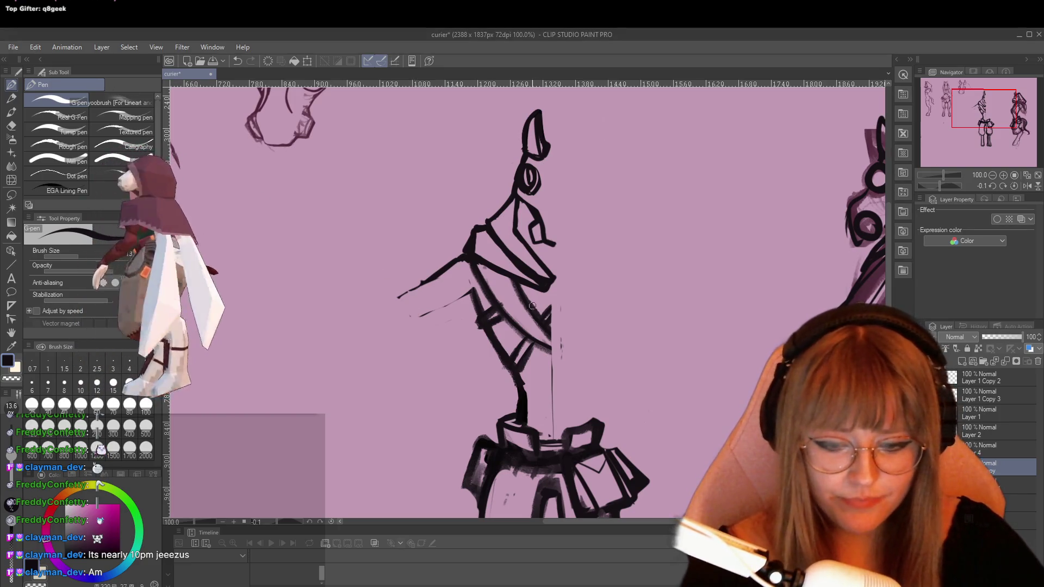
Undo the stray small mark near the horse character's neck.
{"action": "scroll", "coordinate": [628, 277], "scroll_direction": "up", "scroll_amount": 2}
{"action": "scroll", "coordinate": [628, 276], "scroll_direction": "down", "scroll_amount": 3}
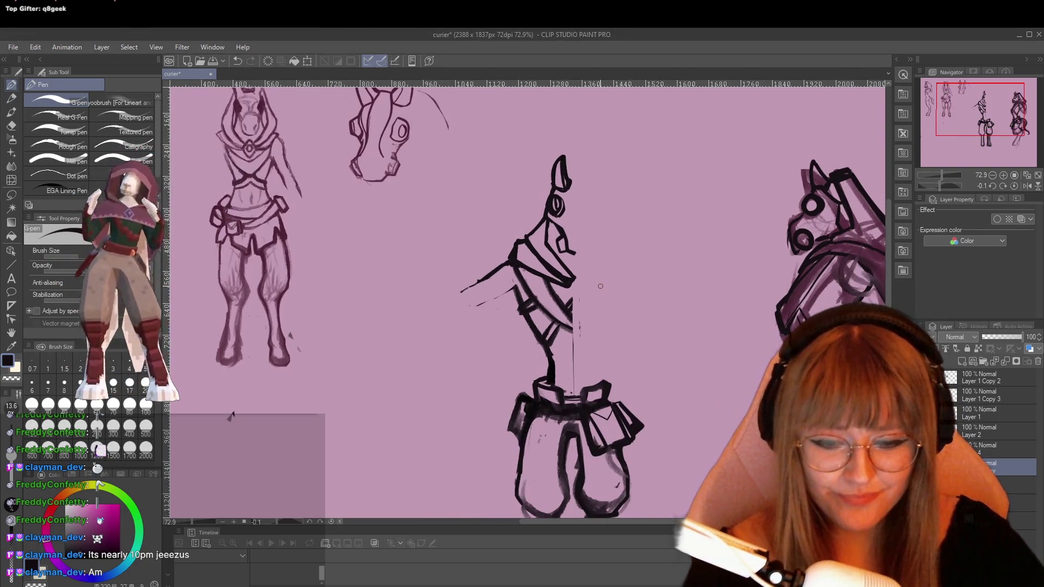
{"action": "scroll", "coordinate": [607, 282], "scroll_direction": "up", "scroll_amount": 2}
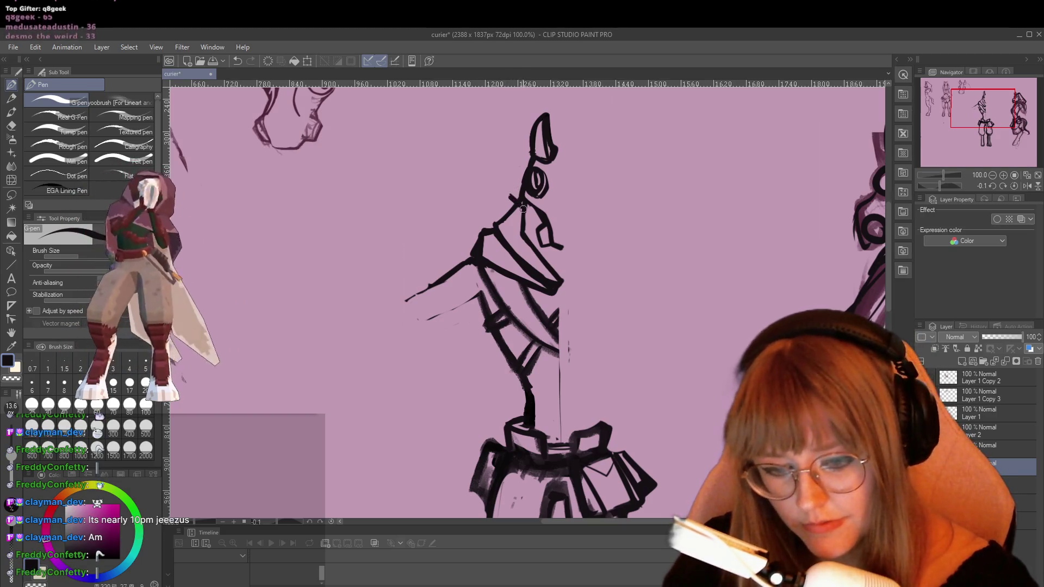
{"action": "key", "text": "e"}
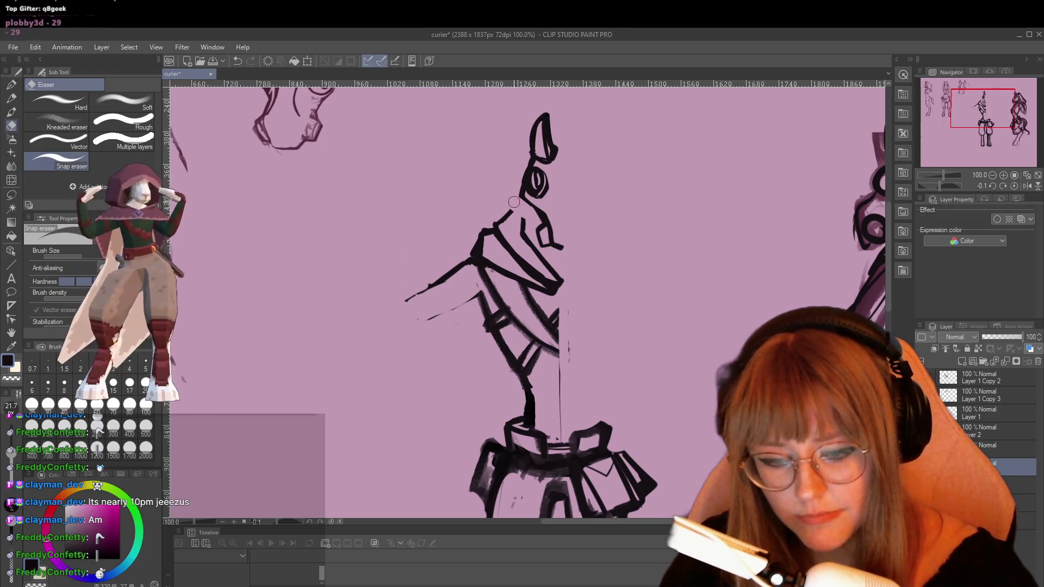
{"action": "key", "text": "p"}
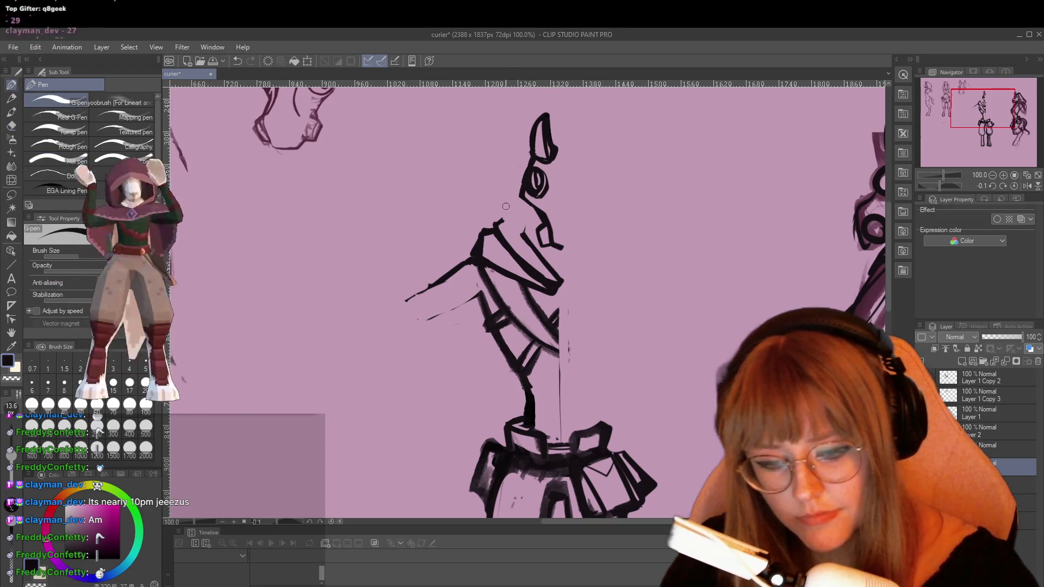
{"action": "key", "text": "ctrl+z"}
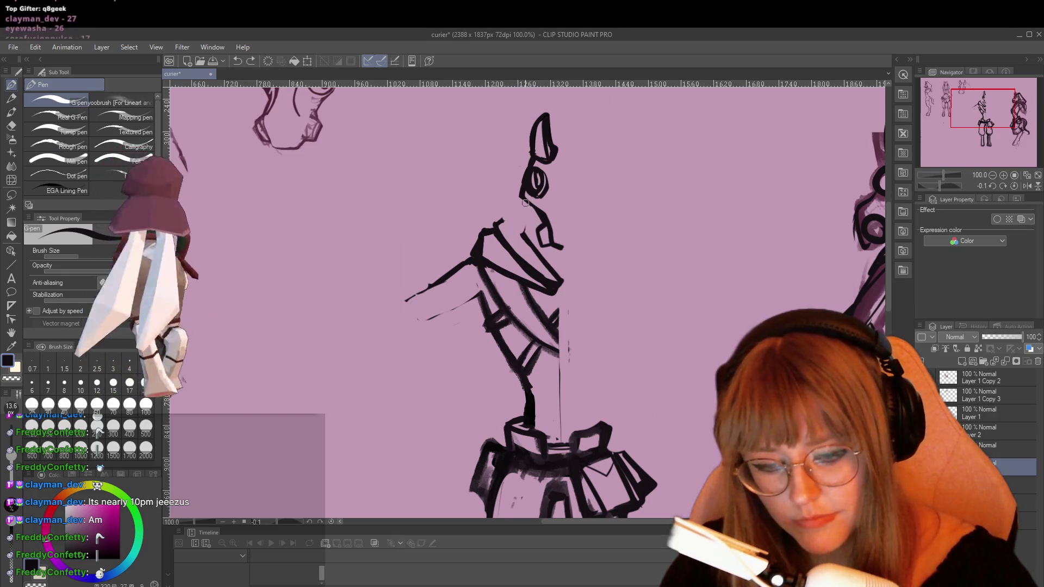
{"action": "key", "text": "ctrl+y"}
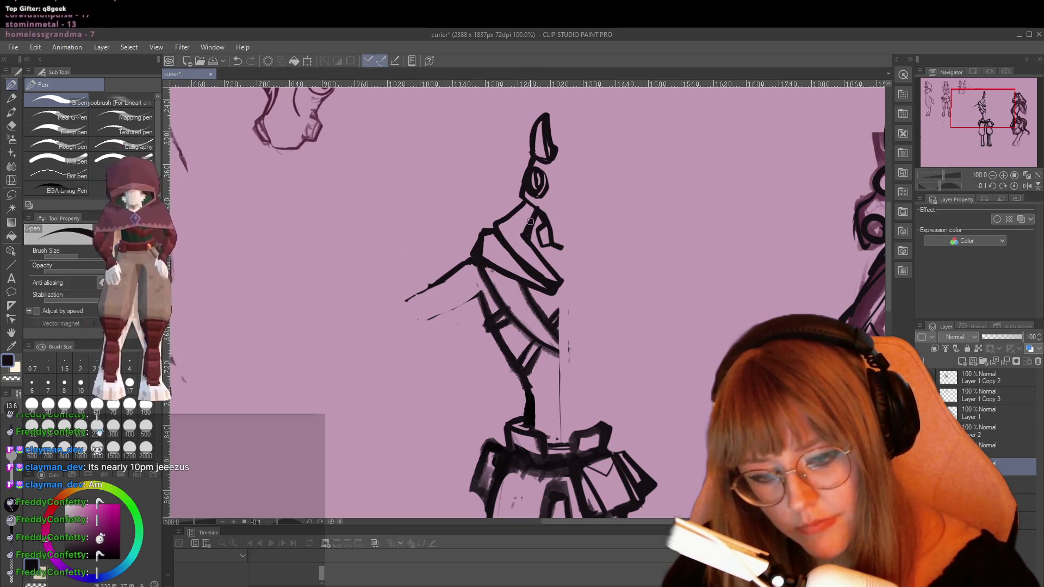
{"action": "key", "text": "e"}
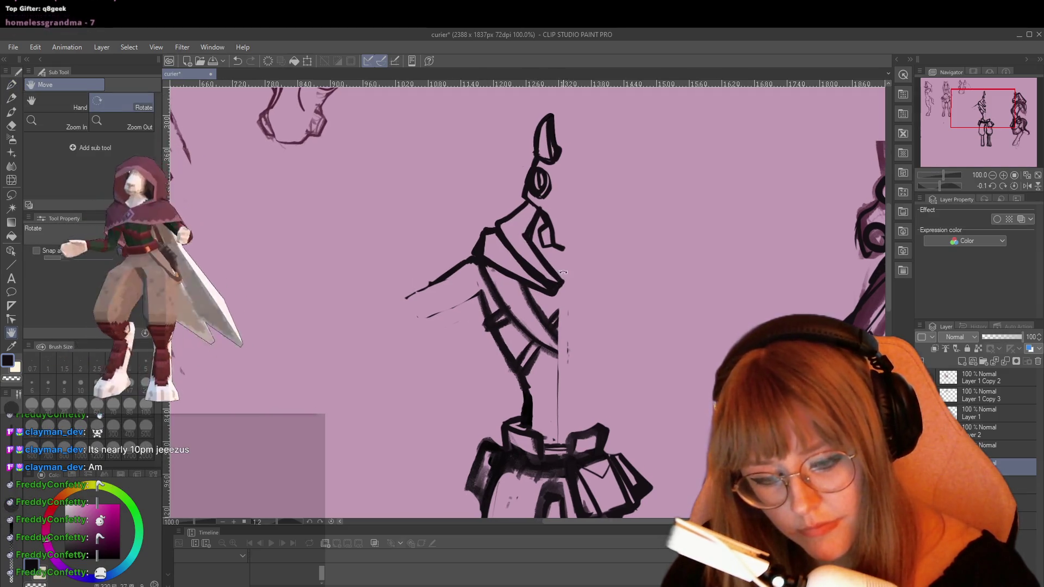
{"action": "key", "text": "ctrl+z"}
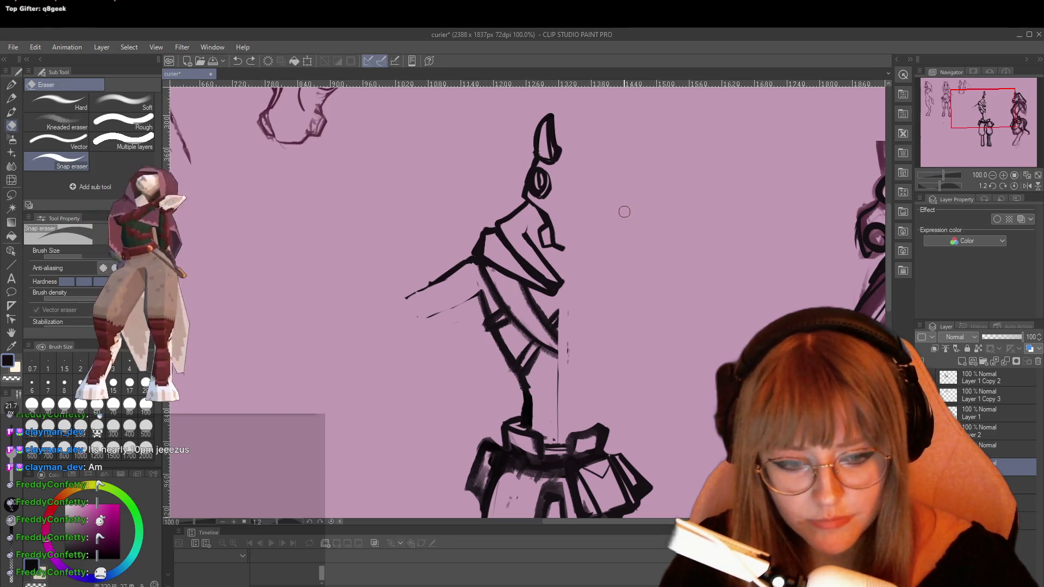
Zoom out to see all the sketches and reset the canvas rotation.
{"action": "left_click", "coordinate": [991, 177]}
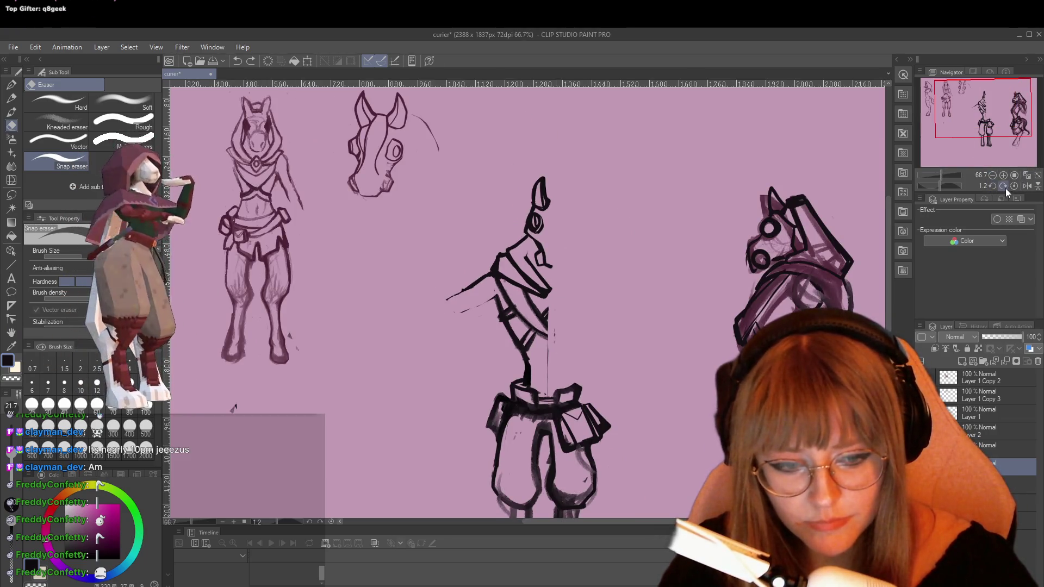
{"action": "left_click", "coordinate": [995, 185]}
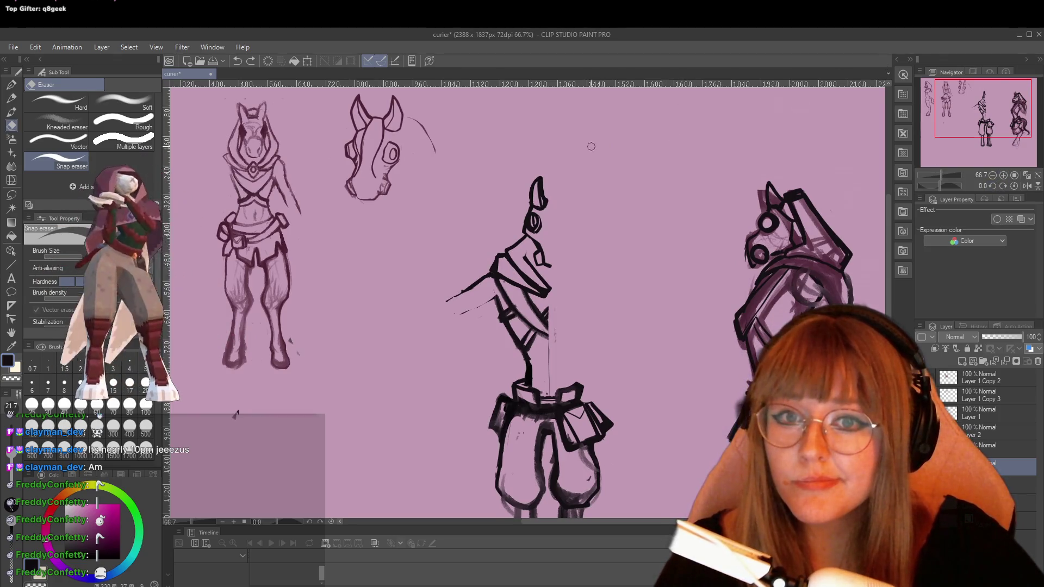
{"action": "scroll", "coordinate": [591, 146], "scroll_direction": "up", "scroll_amount": 4}
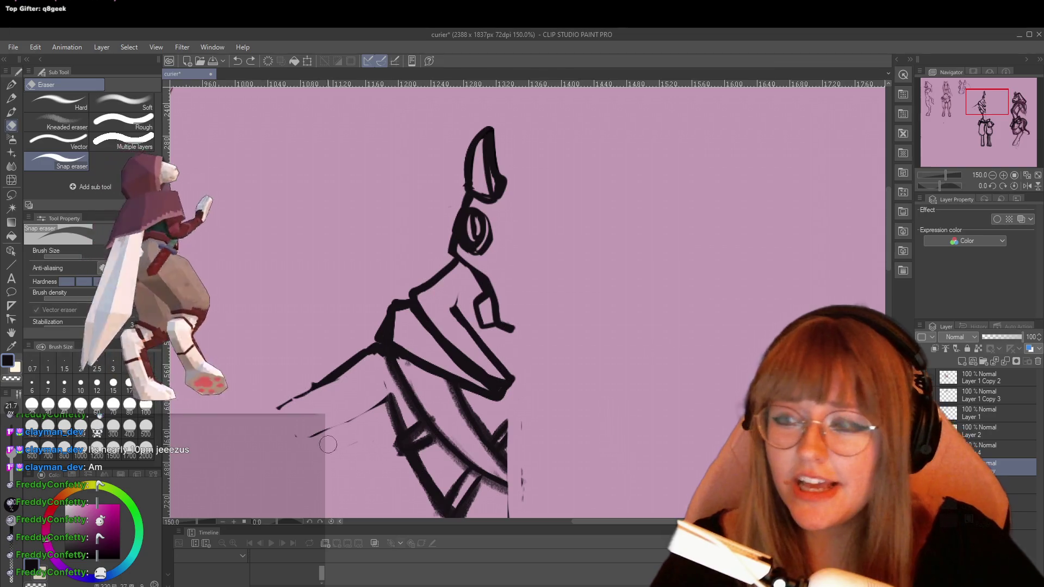
Erase the bottom of the ear outline and close it with a new stroke.
{"action": "scroll", "coordinate": [492, 260], "scroll_direction": "up", "scroll_amount": 1}
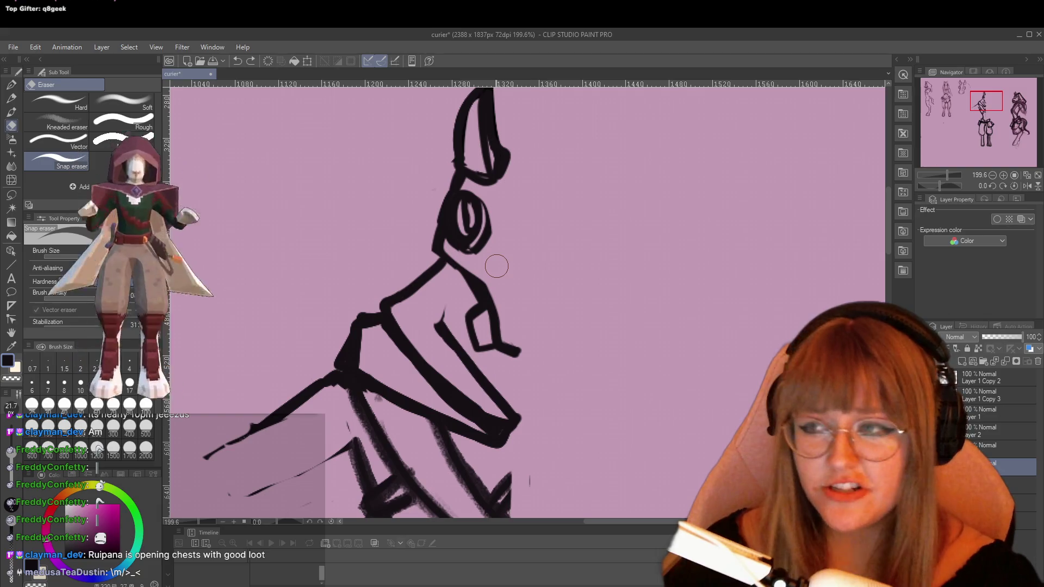
{"action": "key", "text": "r"}
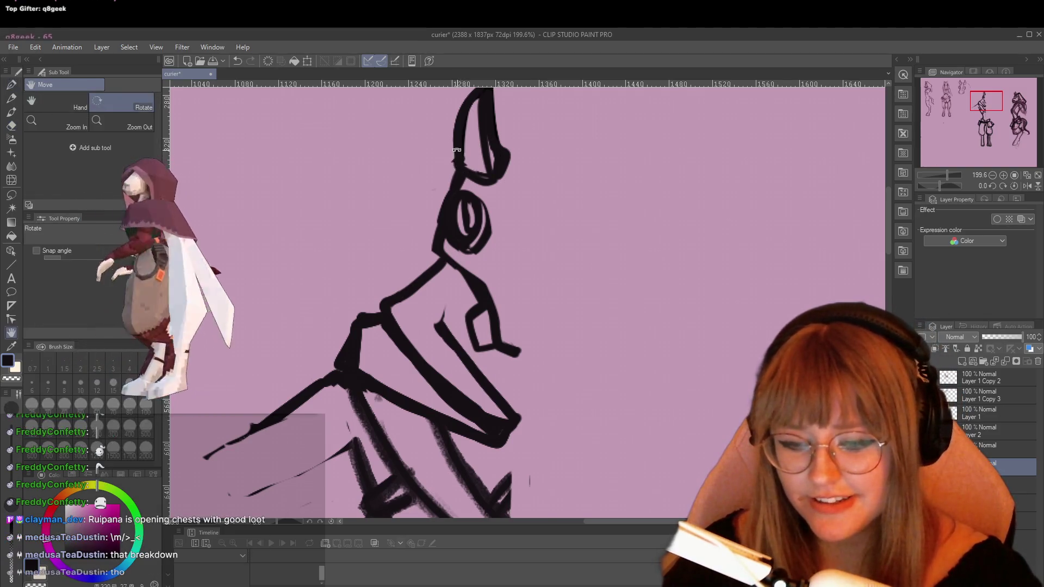
{"action": "key", "text": "e"}
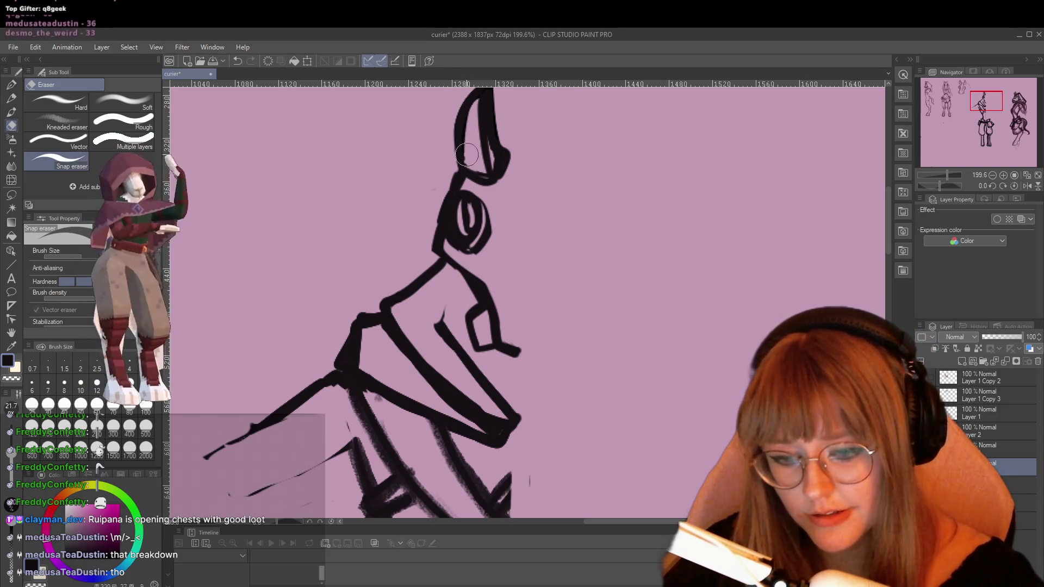
{"action": "left_click_drag", "start_coordinate": [469, 148], "coordinate": [476, 177]}
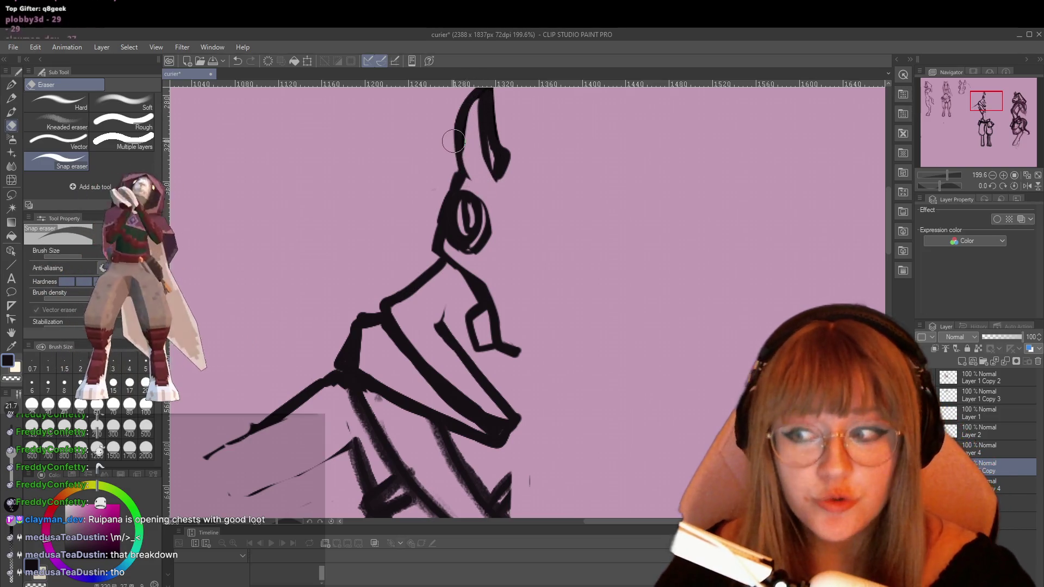
{"action": "key", "text": "p"}
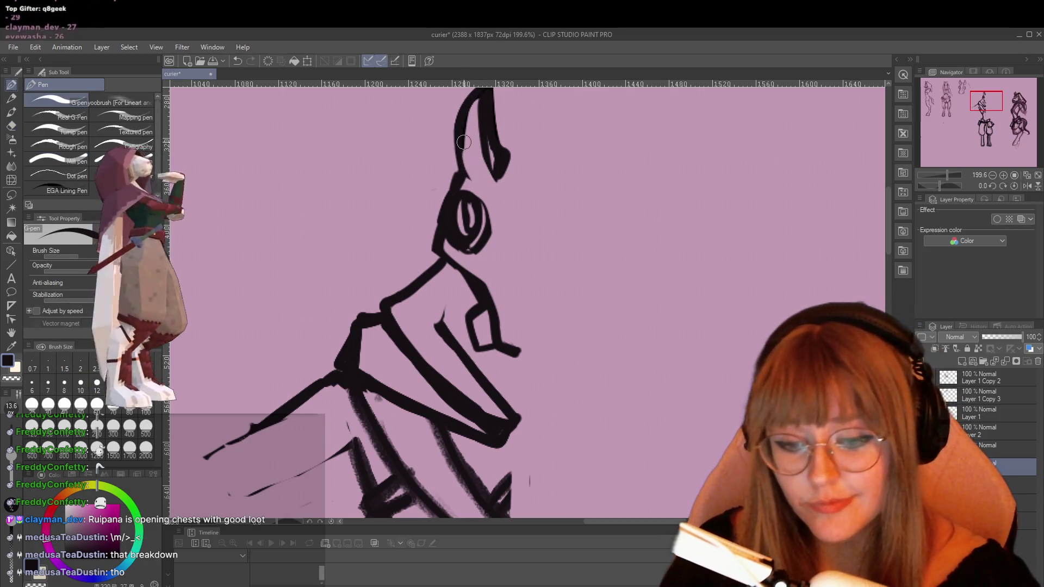
{"action": "mouse_move", "coordinate": [464, 173]}
{"action": "left_mouse_down"}
{"action": "mouse_move", "coordinate": [501, 179]}
{"action": "mouse_move", "coordinate": [487, 122]}
{"action": "mouse_move", "coordinate": [482, 187]}
{"action": "mouse_move", "coordinate": [482, 105]}
{"action": "left_mouse_up"}
Redraw the inner line at the ear's base.
{"action": "key", "text": "e"}
{"action": "key", "text": "p"}
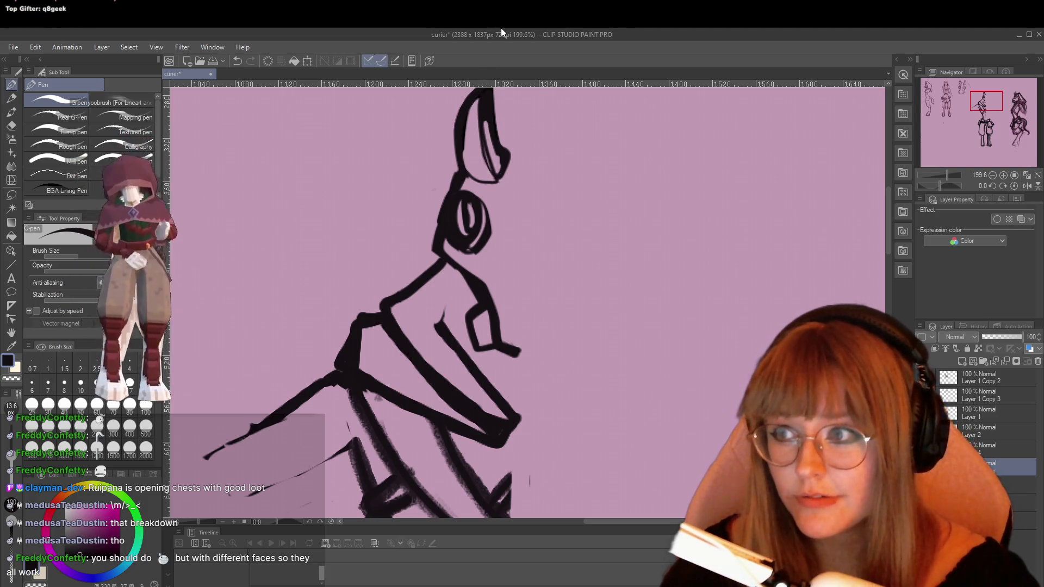
{"action": "left_click_drag", "start_coordinate": [495, 153], "coordinate": [500, 176]}
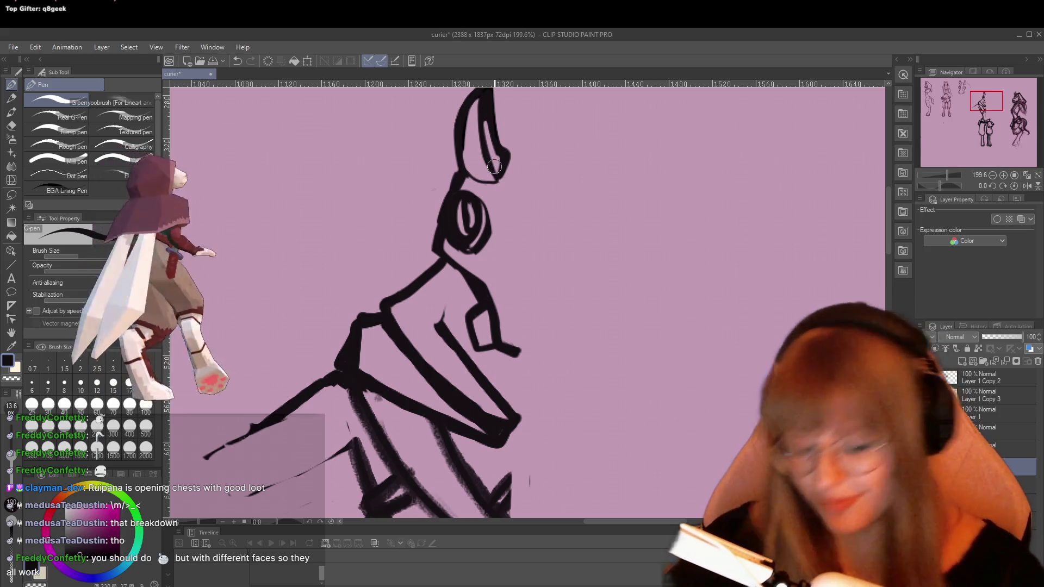
{"action": "key", "text": "w"}
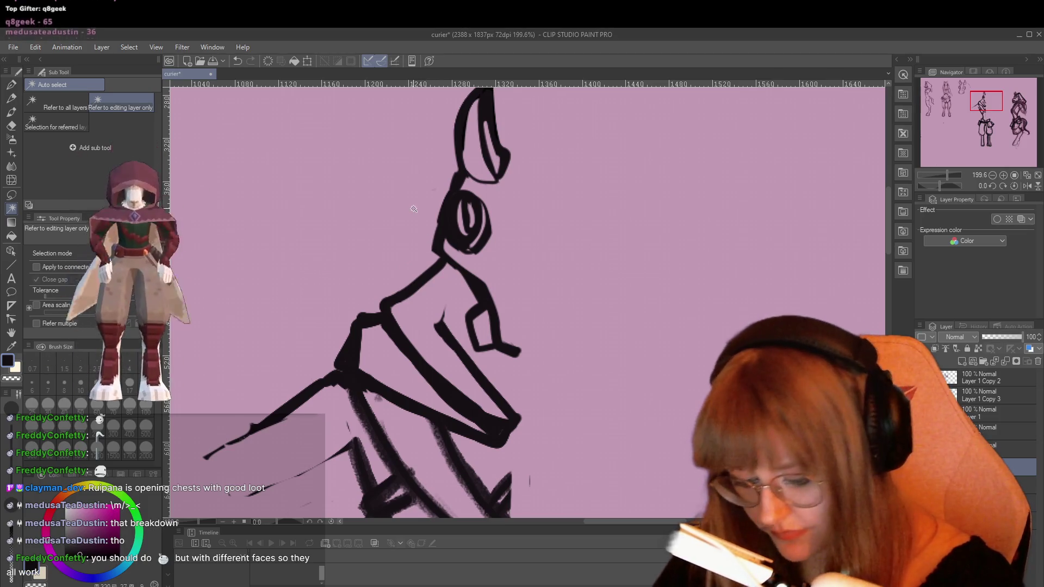
Thin the thick neck stroke and redraw the neck line and collar edge.
{"action": "key", "text": "e"}
{"action": "left_click_drag", "start_coordinate": [429, 257], "coordinate": [382, 301]}
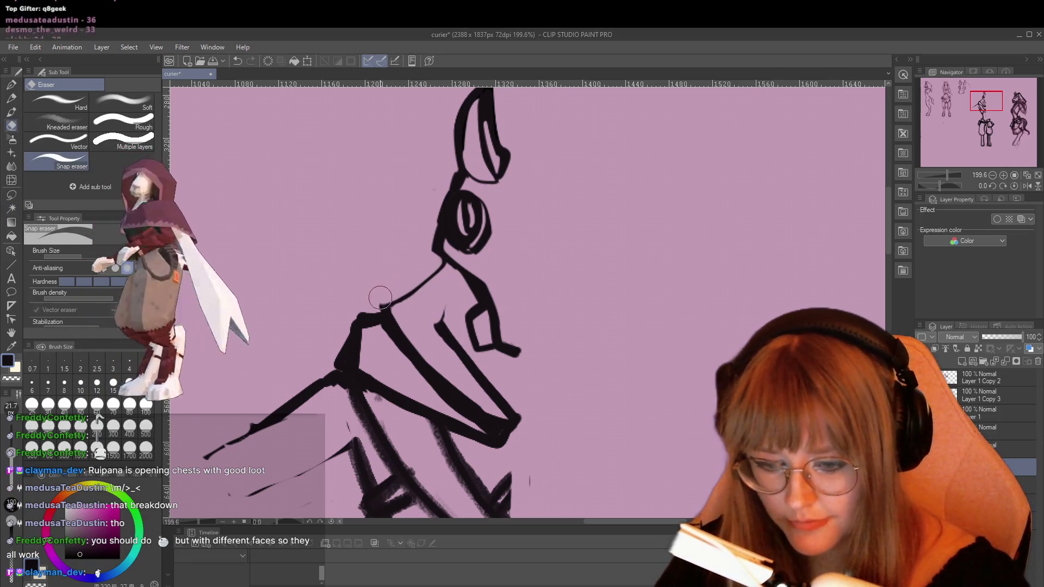
{"action": "key", "text": "p"}
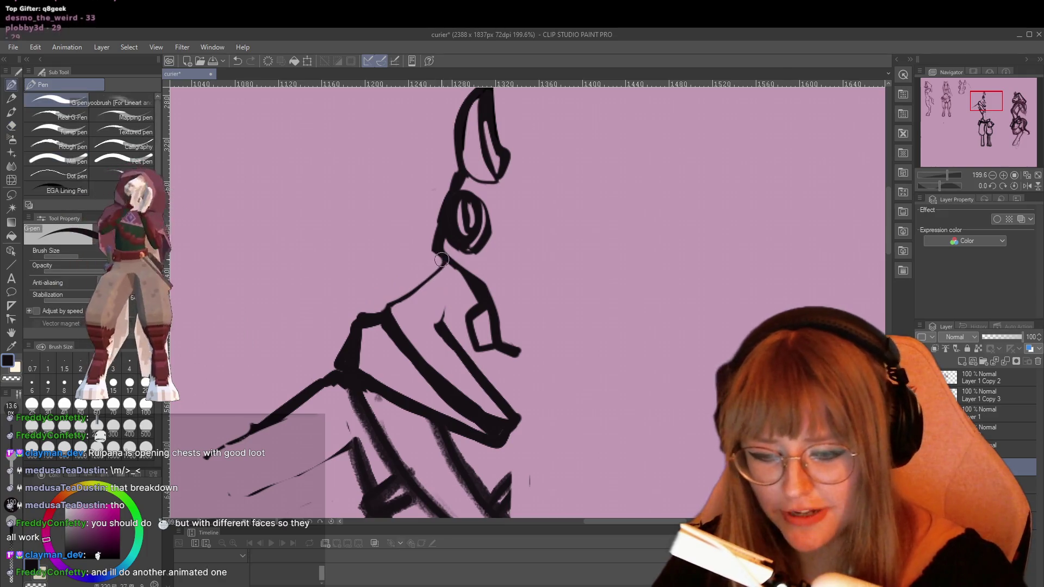
{"action": "mouse_move", "coordinate": [442, 265]}
{"action": "left_mouse_down"}
{"action": "mouse_move", "coordinate": [388, 309]}
{"action": "mouse_move", "coordinate": [447, 303]}
{"action": "mouse_move", "coordinate": [465, 275]}
{"action": "mouse_move", "coordinate": [466, 287]}
{"action": "left_mouse_up"}
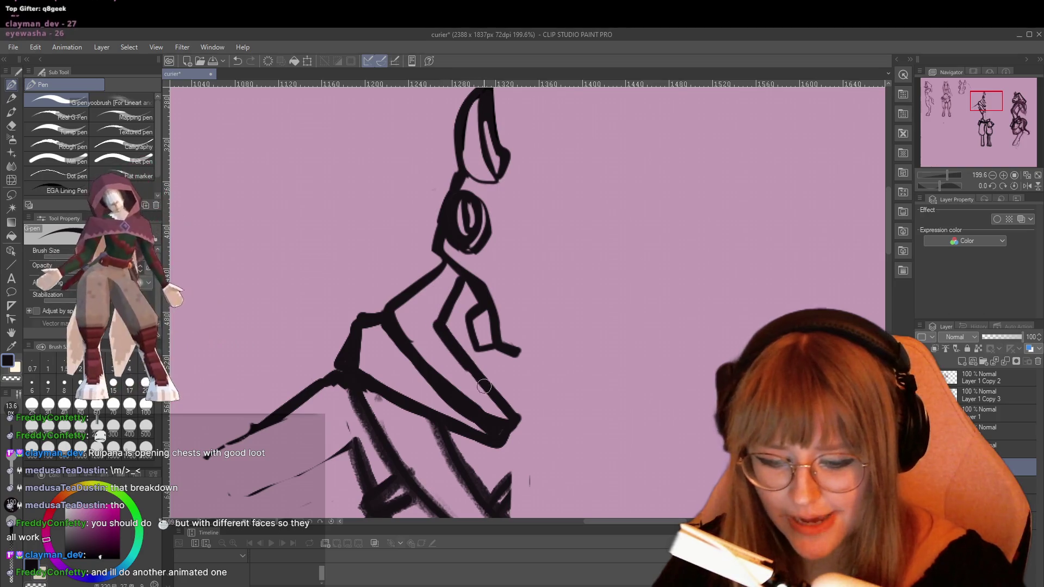
Erase the inner collar lines and ink a new diagonal line across the collar.
{"action": "key", "text": "e"}
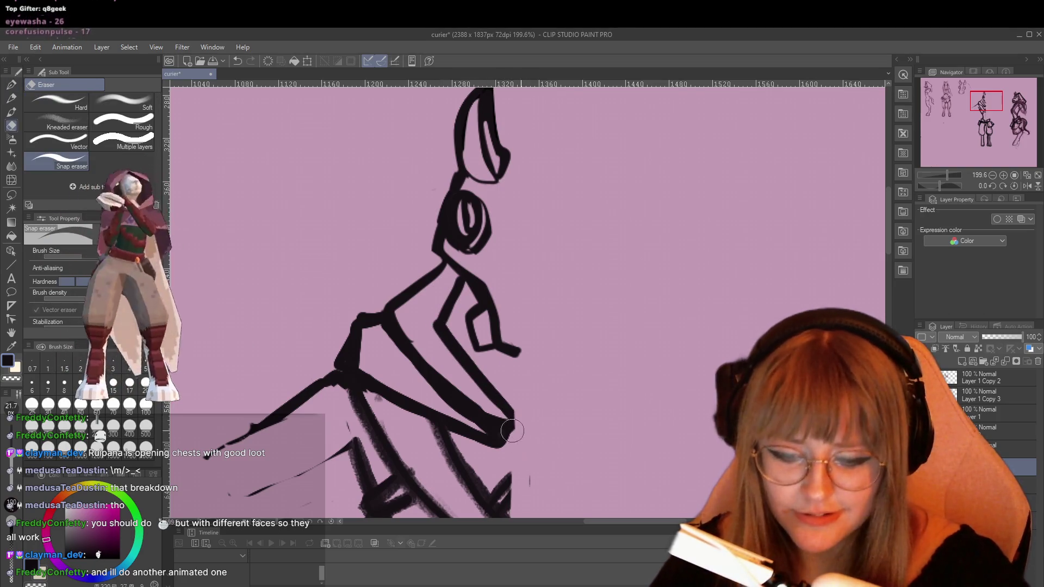
{"action": "left_click", "coordinate": [438, 321]}
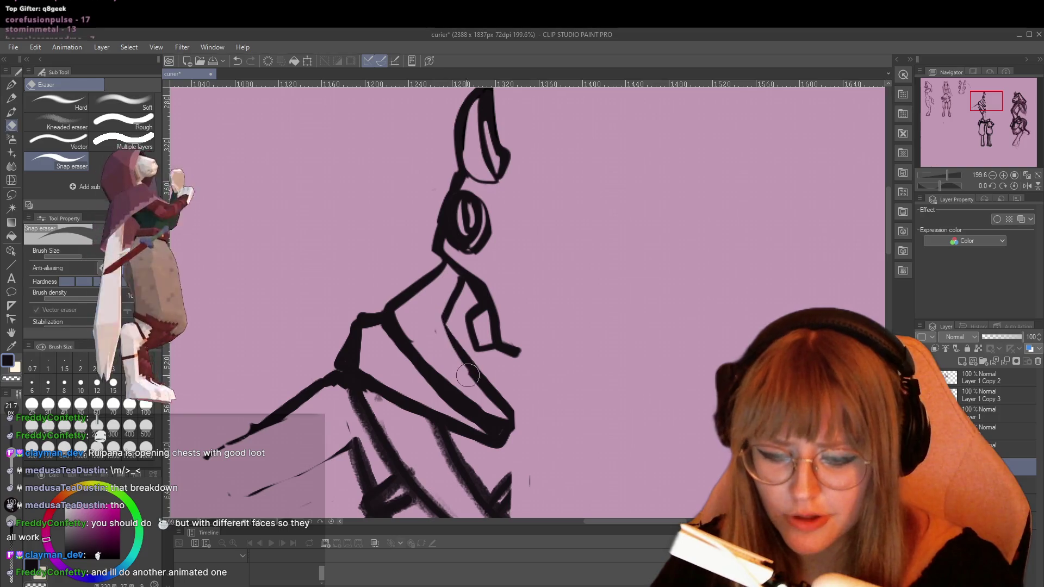
{"action": "mouse_move", "coordinate": [459, 360]}
{"action": "left_mouse_down"}
{"action": "mouse_move", "coordinate": [503, 416]}
{"action": "mouse_move", "coordinate": [445, 376]}
{"action": "left_mouse_up"}
{"action": "key", "text": "p"}
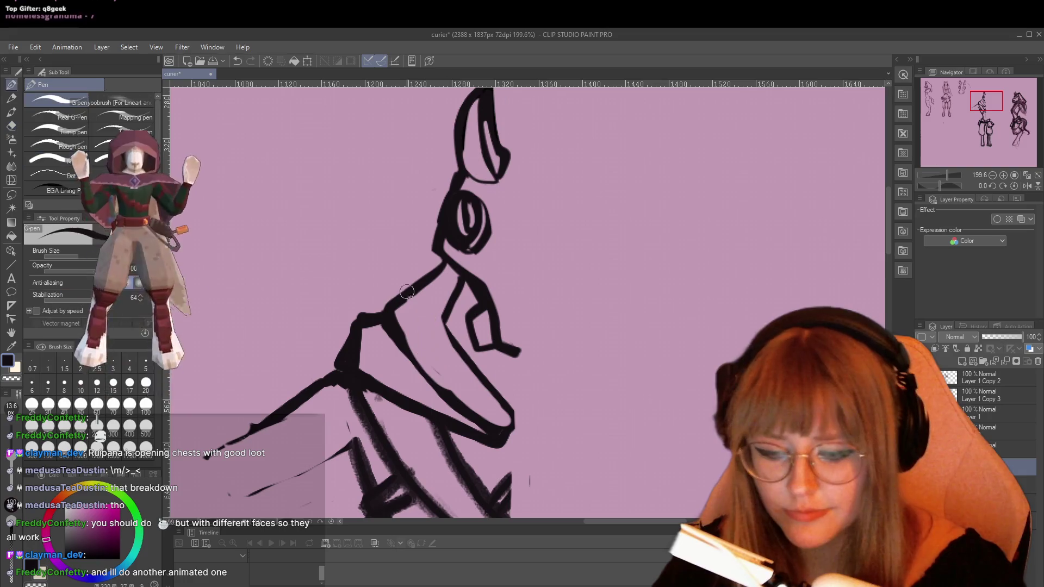
{"action": "left_click_drag", "start_coordinate": [397, 318], "coordinate": [449, 389]}
{"action": "left_click_drag", "start_coordinate": [403, 338], "coordinate": [469, 409]}
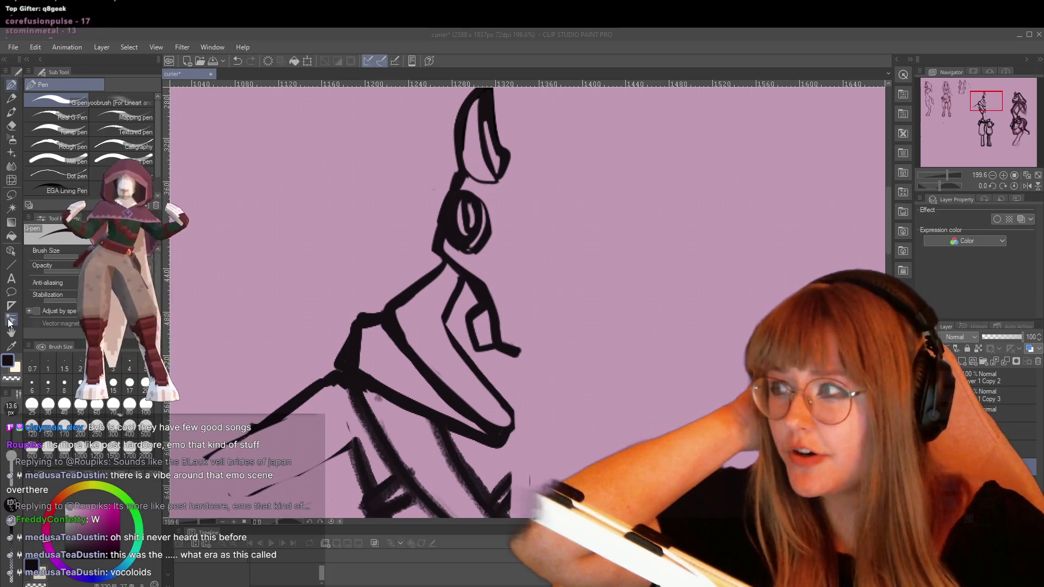
{"action": "key", "text": "XF86AudioLowerVolume"}
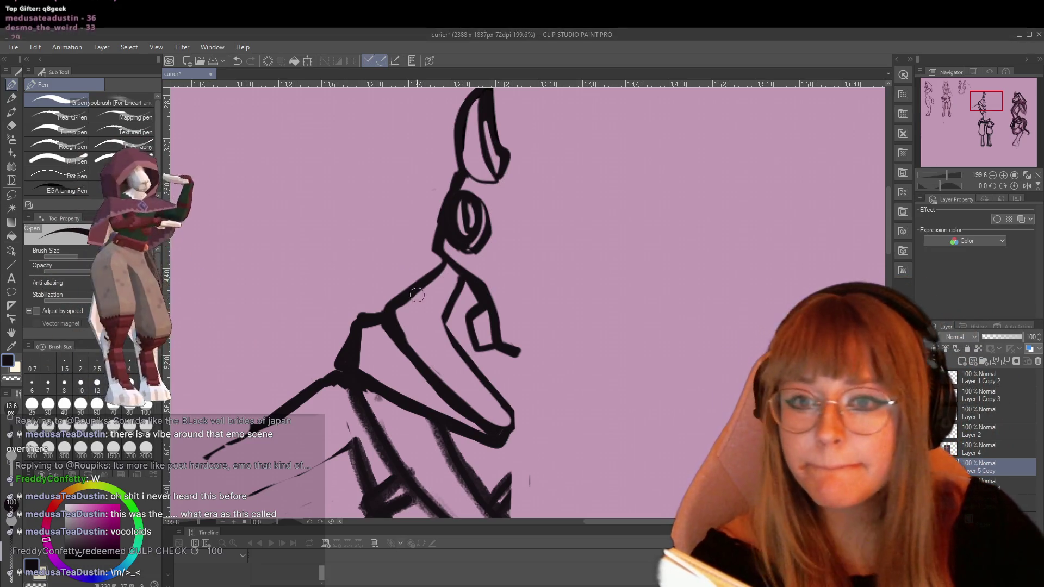
{"action": "scroll", "coordinate": [421, 297], "scroll_direction": "down", "scroll_amount": 4}
{"action": "scroll", "coordinate": [441, 199], "scroll_direction": "up", "scroll_amount": 1}
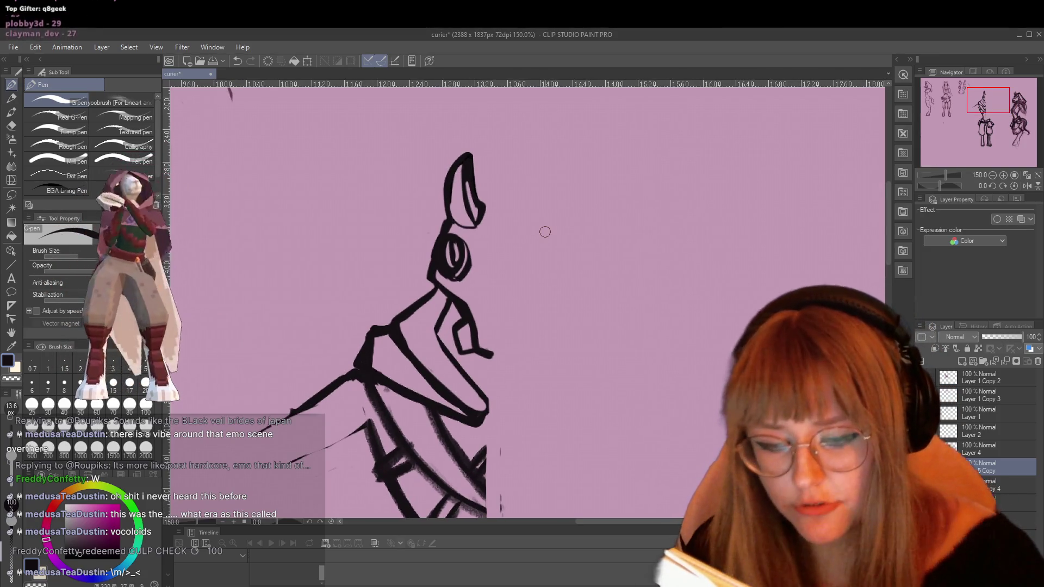
{"action": "key", "text": "e"}
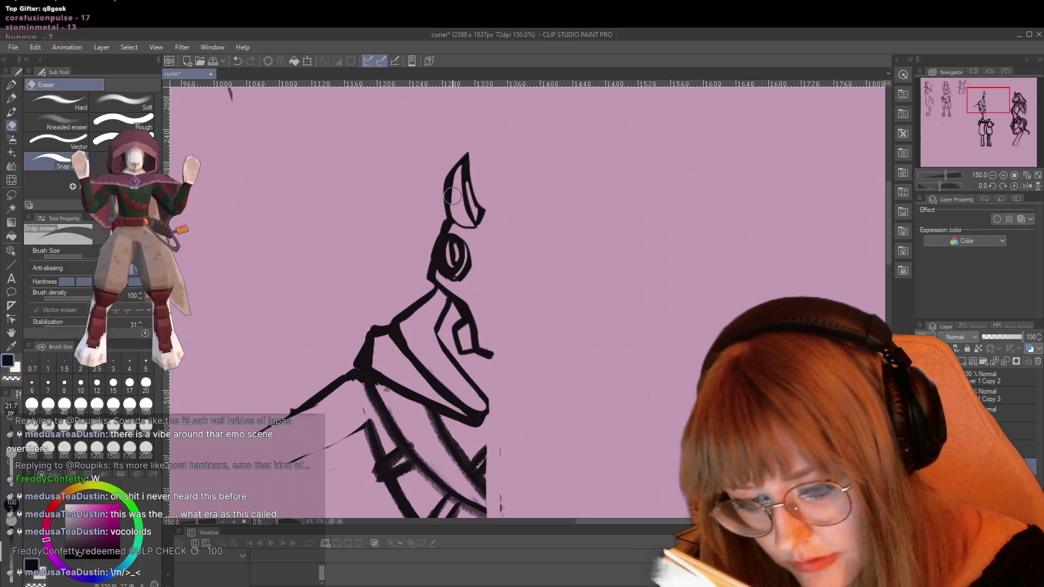
{"action": "key", "text": "p"}
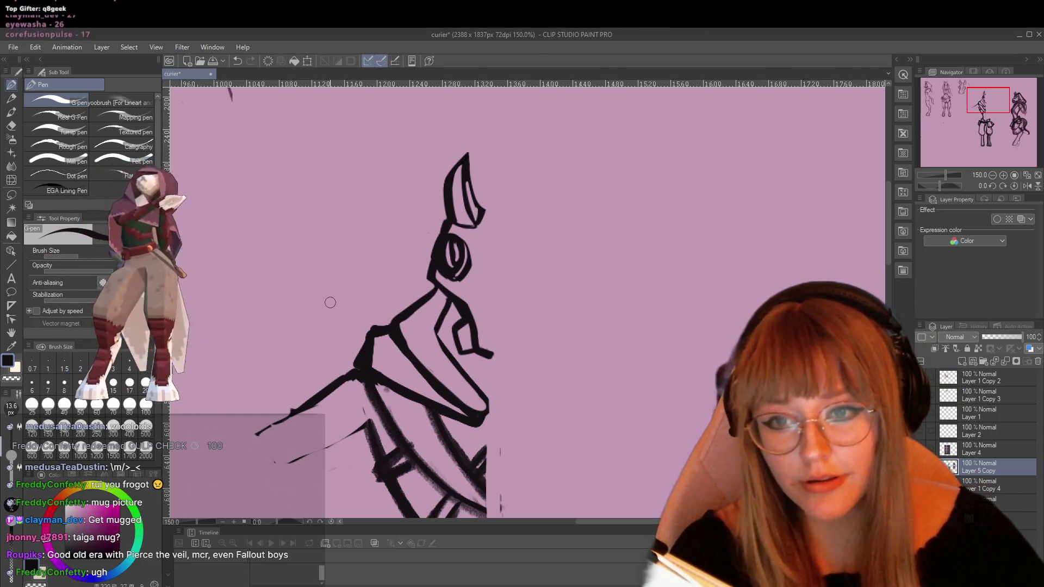
Replace a section of the neck line with a thin new segment and set the G-pen size to 10.
{"action": "scroll", "coordinate": [331, 296], "scroll_direction": "up", "scroll_amount": 2}
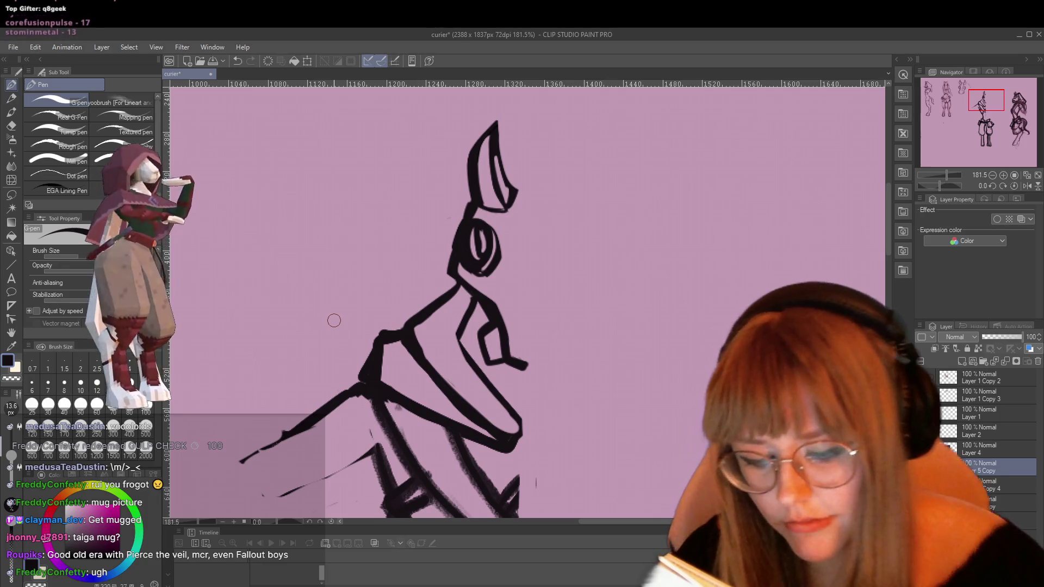
{"action": "key", "text": "e"}
{"action": "mouse_move", "coordinate": [400, 316]}
{"action": "left_mouse_down"}
{"action": "mouse_move", "coordinate": [366, 374]}
{"action": "mouse_move", "coordinate": [379, 333]}
{"action": "left_mouse_up"}
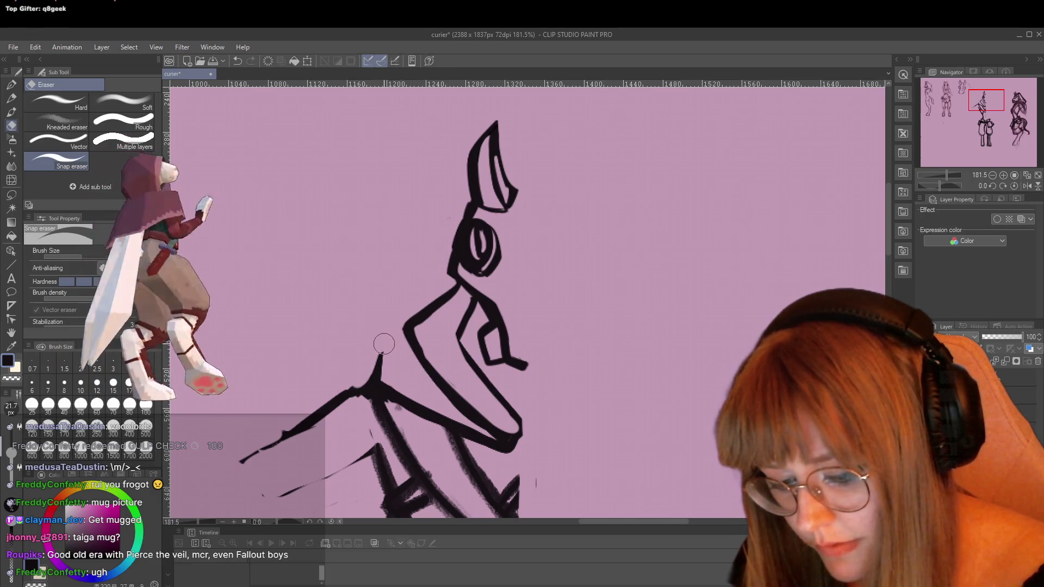
{"action": "key", "text": "p"}
{"action": "left_click_drag", "start_coordinate": [381, 354], "coordinate": [410, 349]}
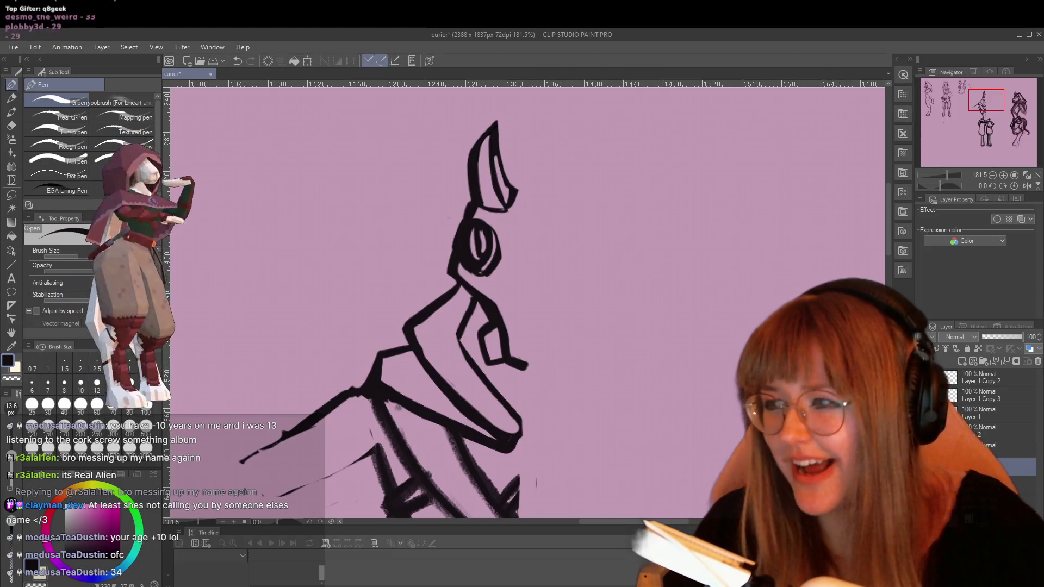
{"action": "left_click", "coordinate": [84, 389]}
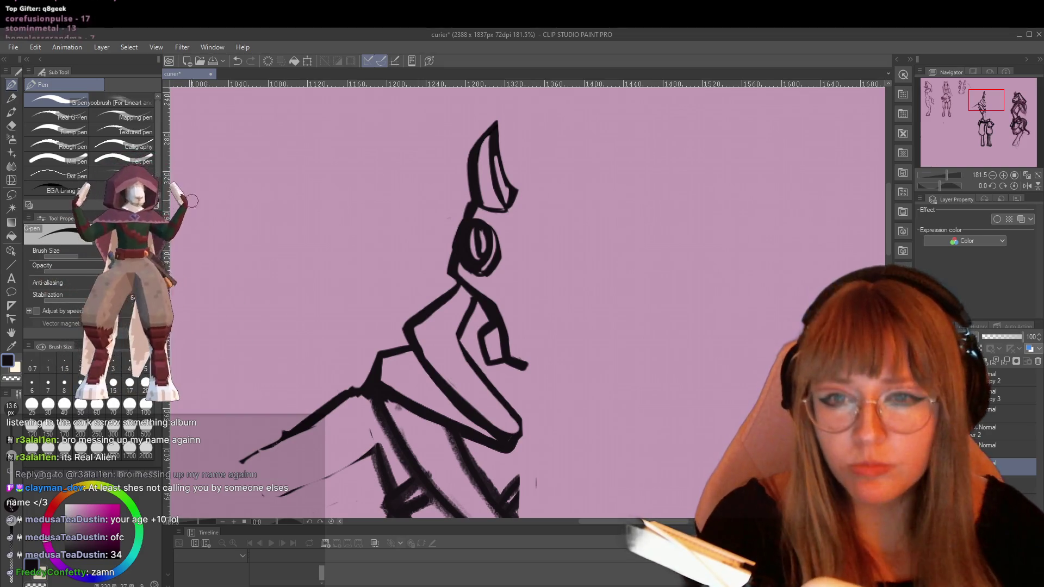
{"action": "scroll", "coordinate": [510, 262], "scroll_direction": "up", "scroll_amount": 1}
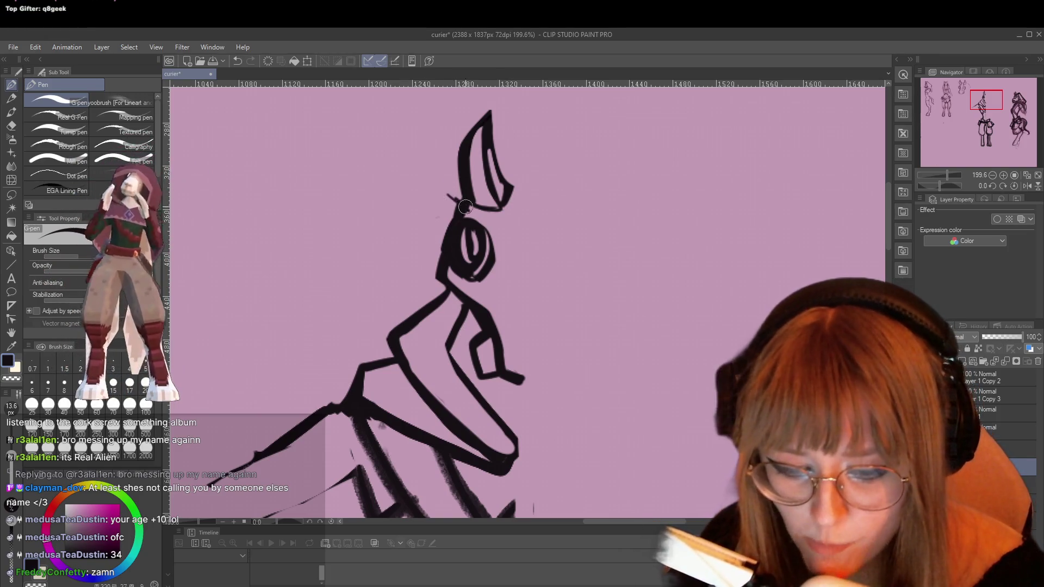
Erase the stroke joining the ear's base to the eye, then return to the G-pen.
{"action": "key", "text": "e"}
{"action": "mouse_move", "coordinate": [469, 206]}
{"action": "left_mouse_down"}
{"action": "mouse_move", "coordinate": [449, 210]}
{"action": "mouse_move", "coordinate": [438, 270]}
{"action": "left_mouse_up"}
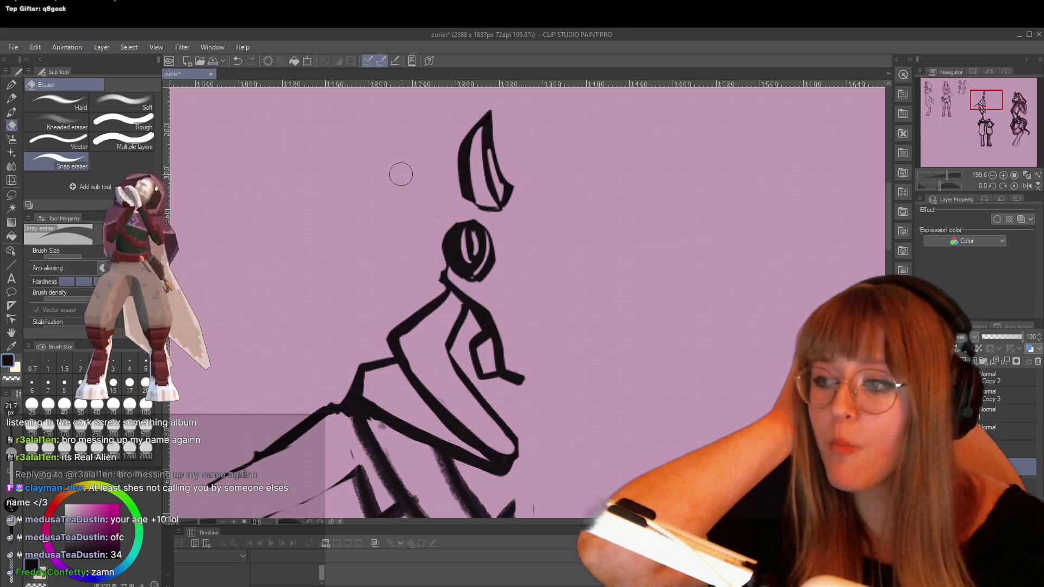
{"action": "key", "text": "XF86AudioRaiseVolume"}
{"action": "key", "text": "XF86AudioRaiseVolume"}
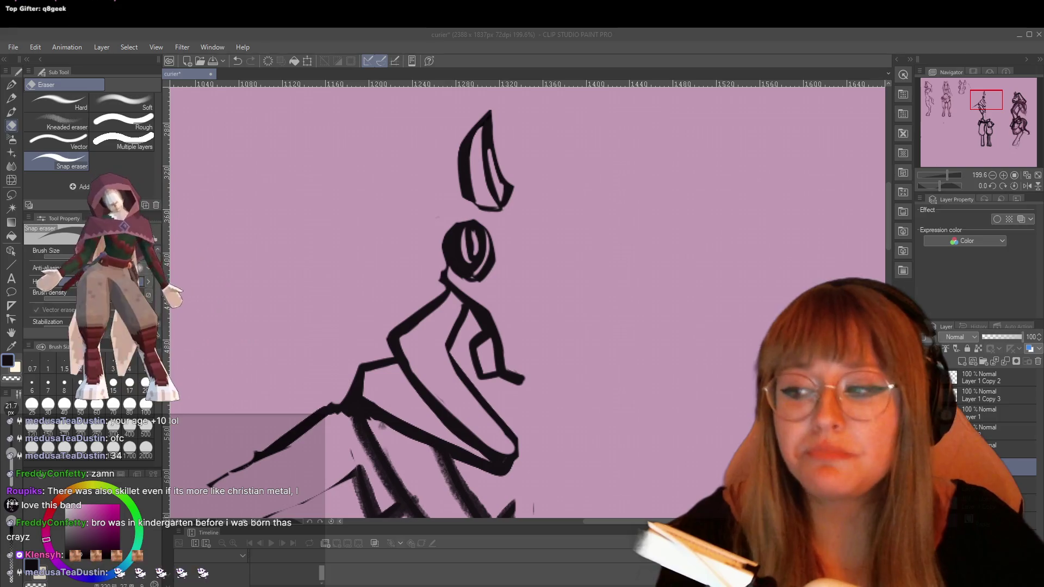
{"action": "key", "text": "alt+Tab"}
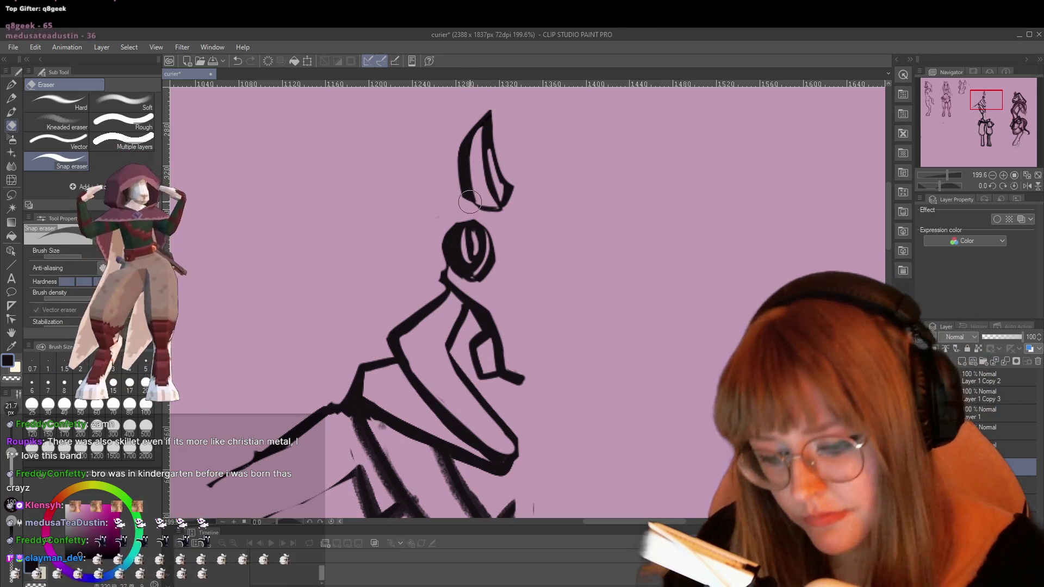
{"action": "key", "text": "p"}
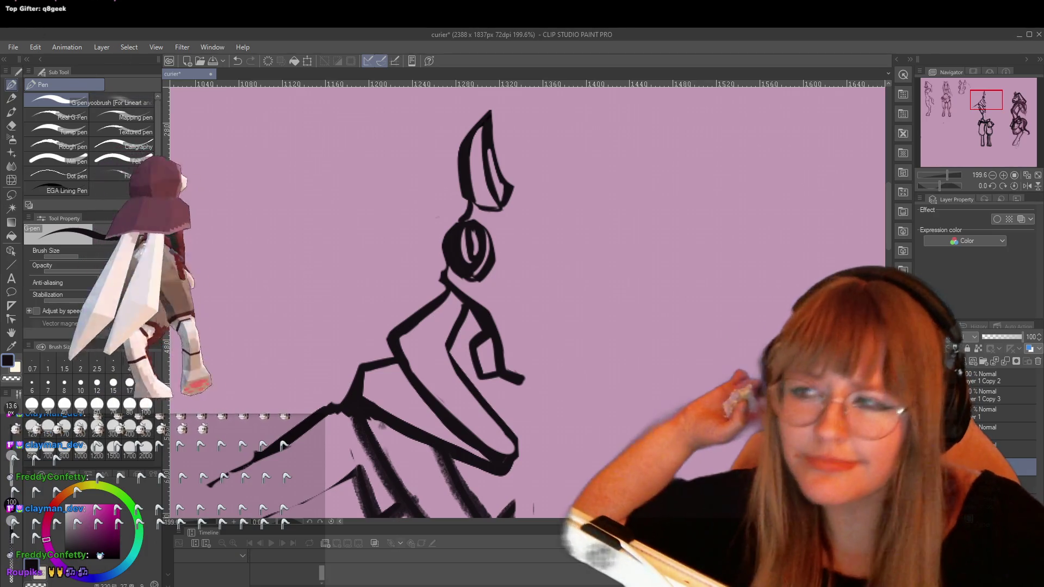
Set the music volume to 54 and erase the small stray stroke near the neck.
{"action": "key", "text": "XF86AudioLowerVolume"}
{"action": "key", "text": "XF86AudioRaiseVolume"}
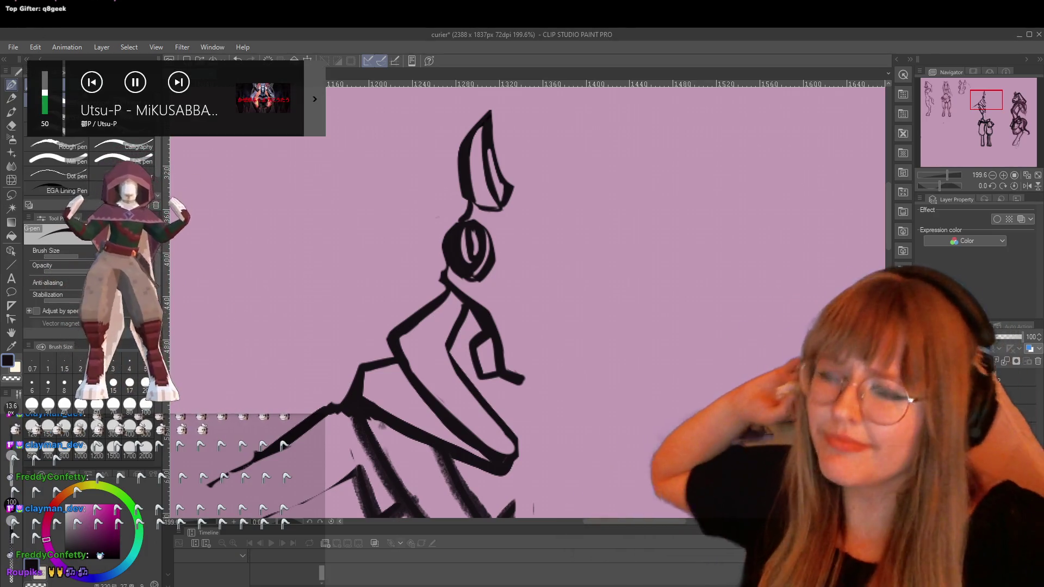
{"action": "key", "text": "XF86AudioRaiseVolume"}
{"action": "key", "text": "XF86AudioRaiseVolume"}
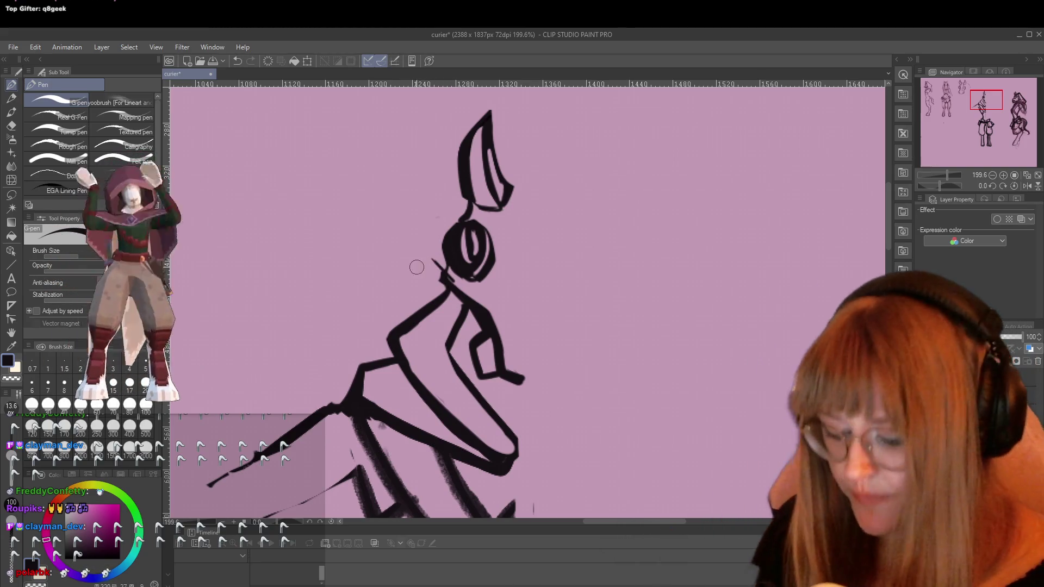
{"action": "key", "text": "e"}
{"action": "left_click", "coordinate": [437, 266]}
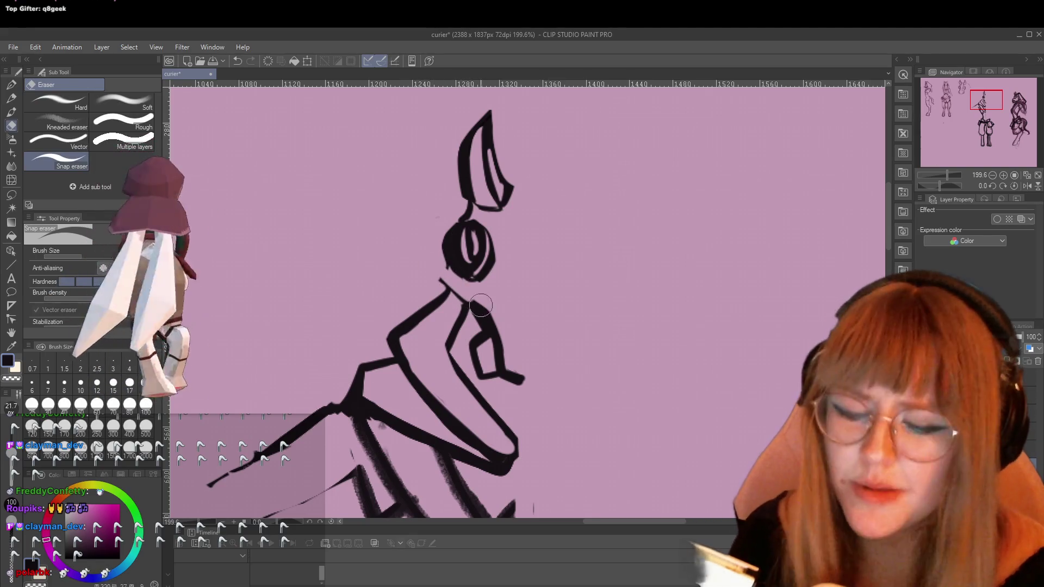
{"action": "key", "text": "p"}
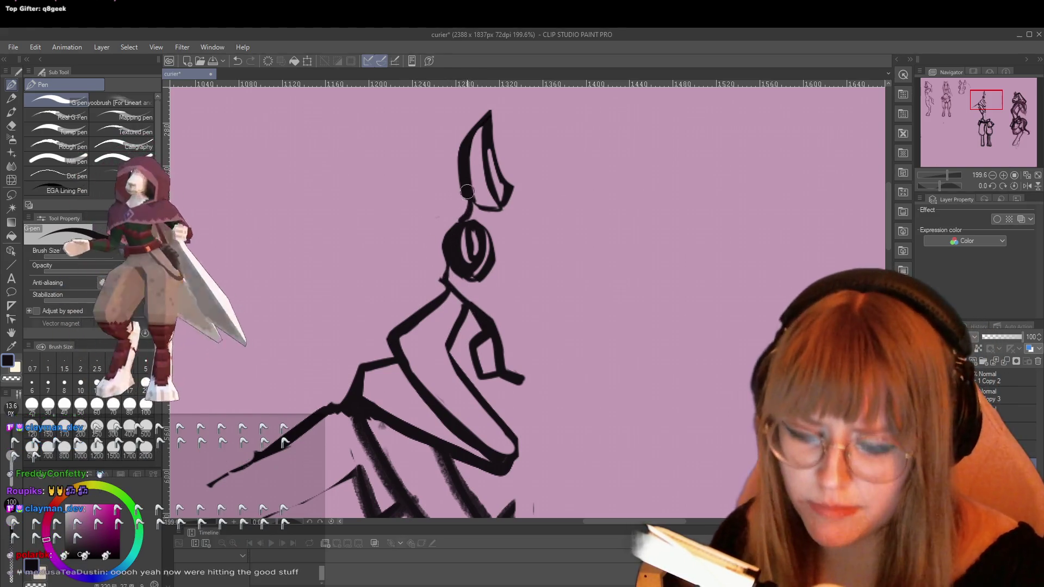
Link the bottom of the ear to the head and reinforce the line along its base.
{"action": "key", "text": "e"}
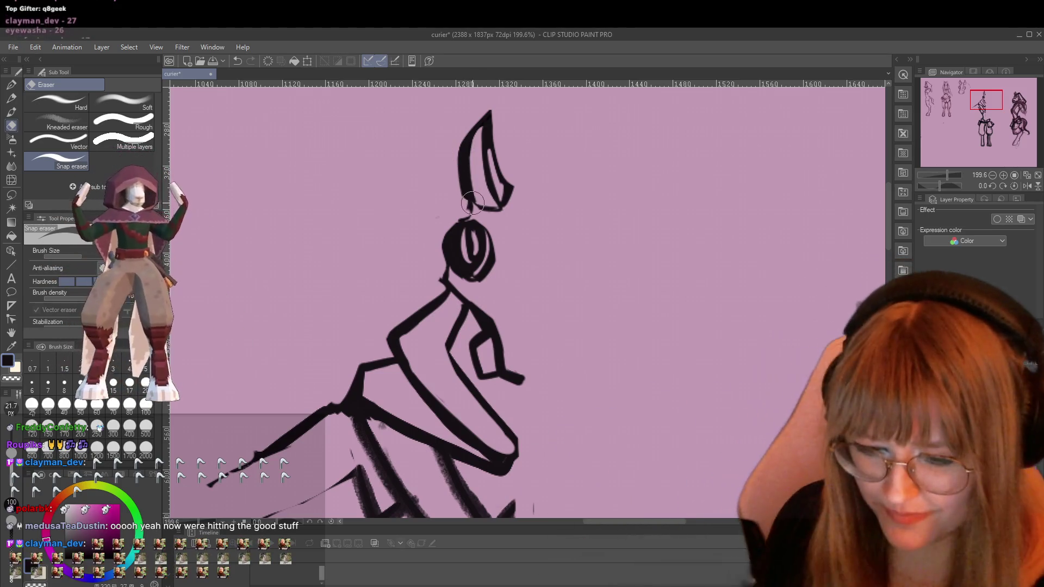
{"action": "key", "text": "p"}
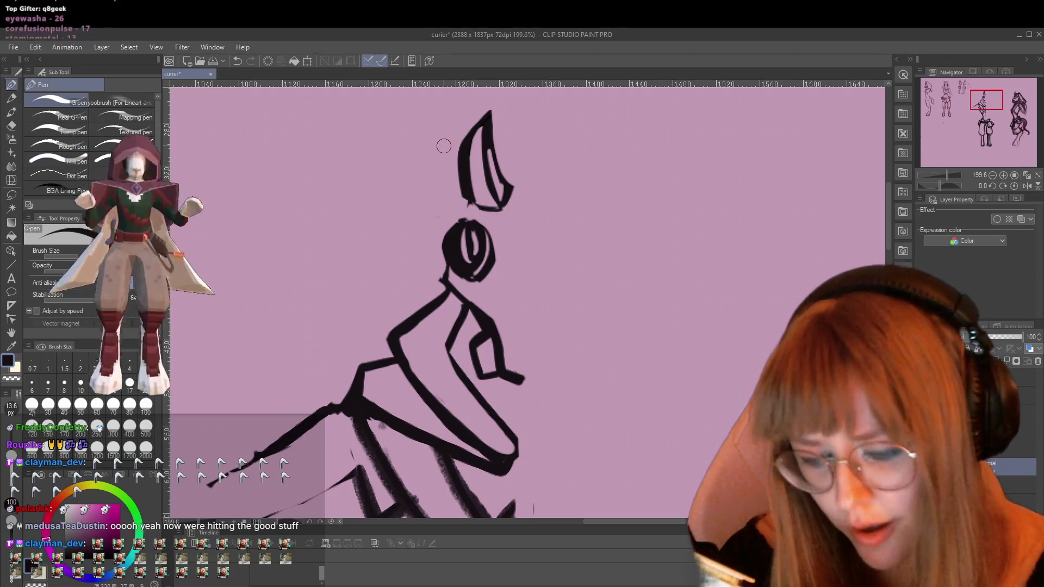
{"action": "left_click_drag", "start_coordinate": [469, 203], "coordinate": [464, 219]}
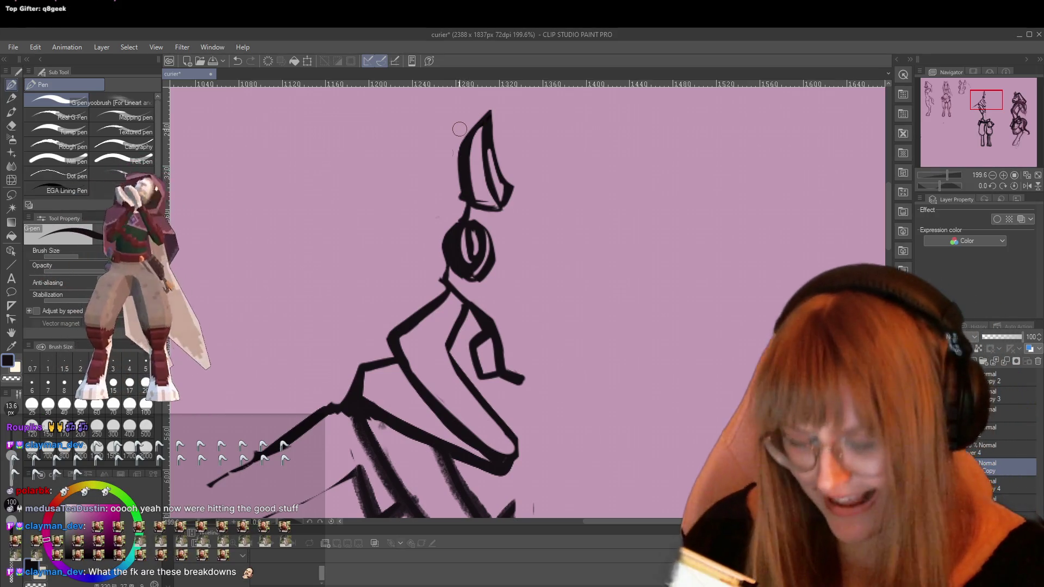
{"action": "key", "text": "e"}
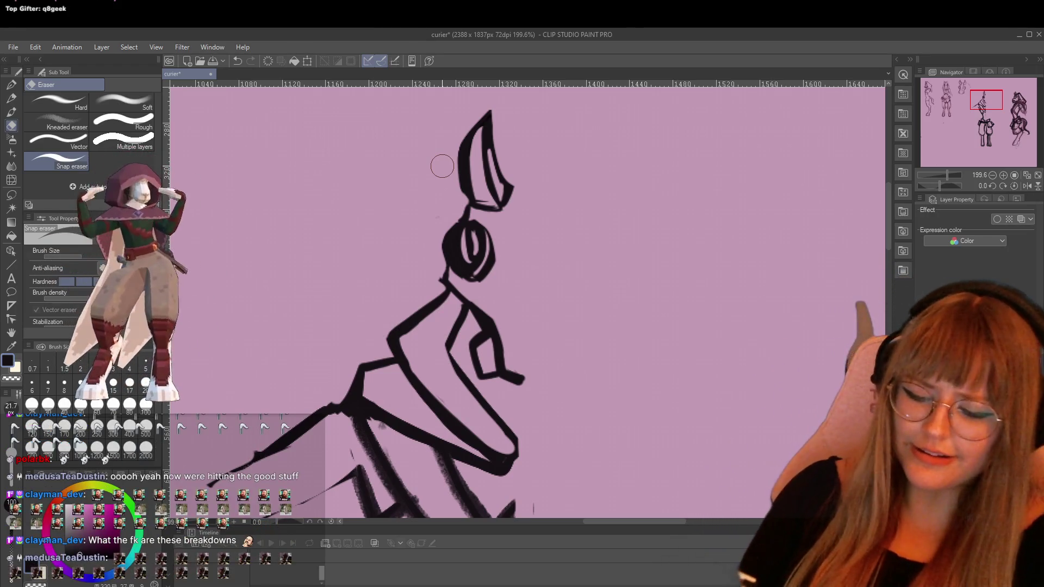
{"action": "key", "text": "p"}
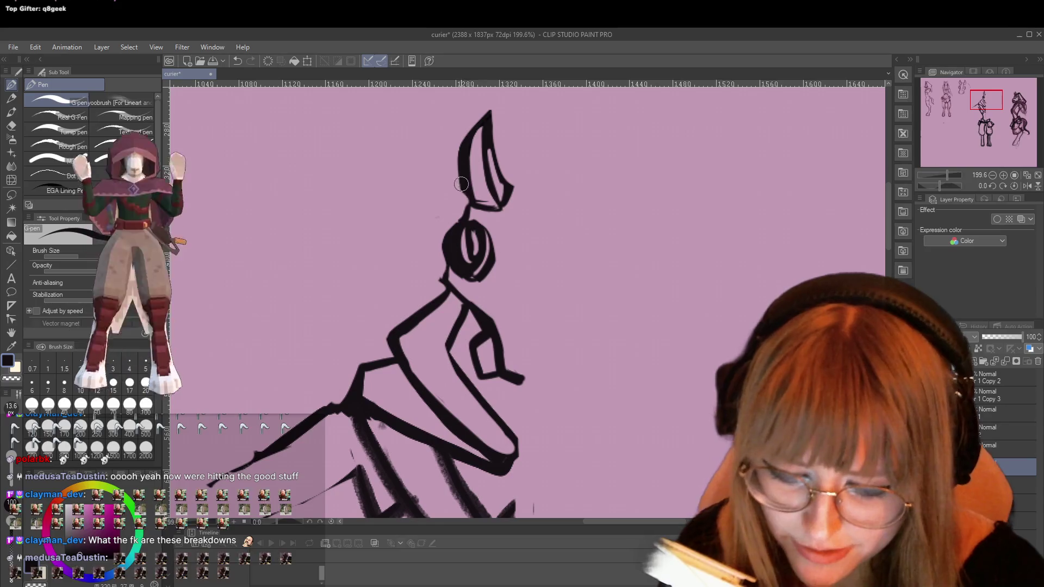
{"action": "left_click_drag", "start_coordinate": [468, 203], "coordinate": [489, 205]}
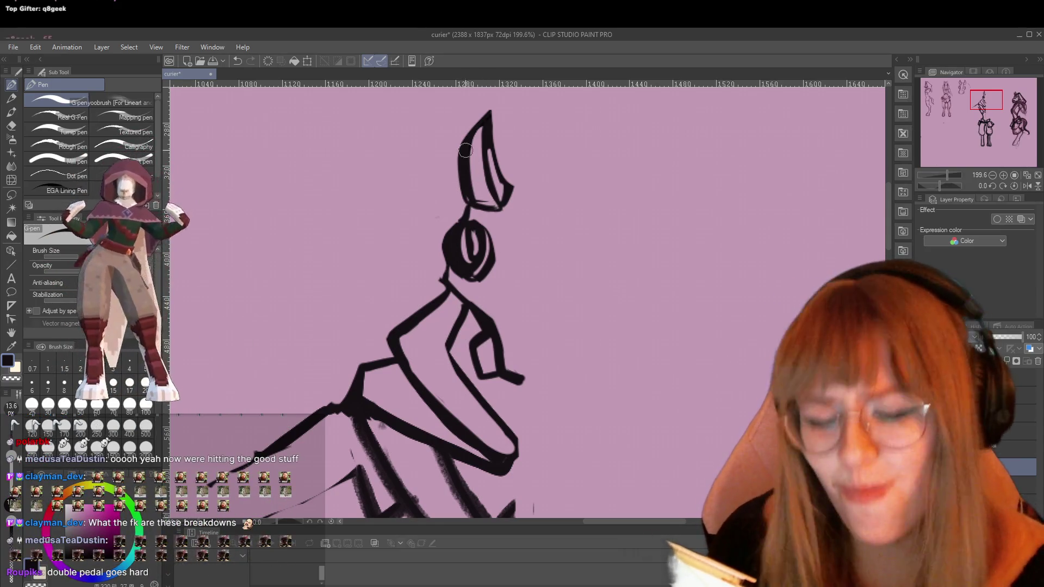
Add a short stroke beside the eye and trim ink from the head outline there.
{"action": "key", "text": "e"}
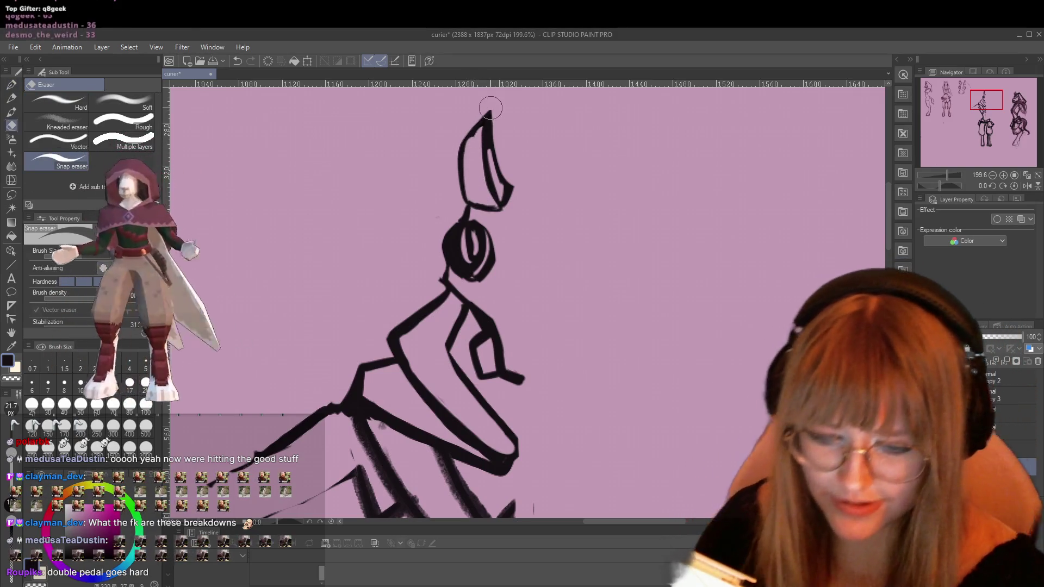
{"action": "key", "text": "p"}
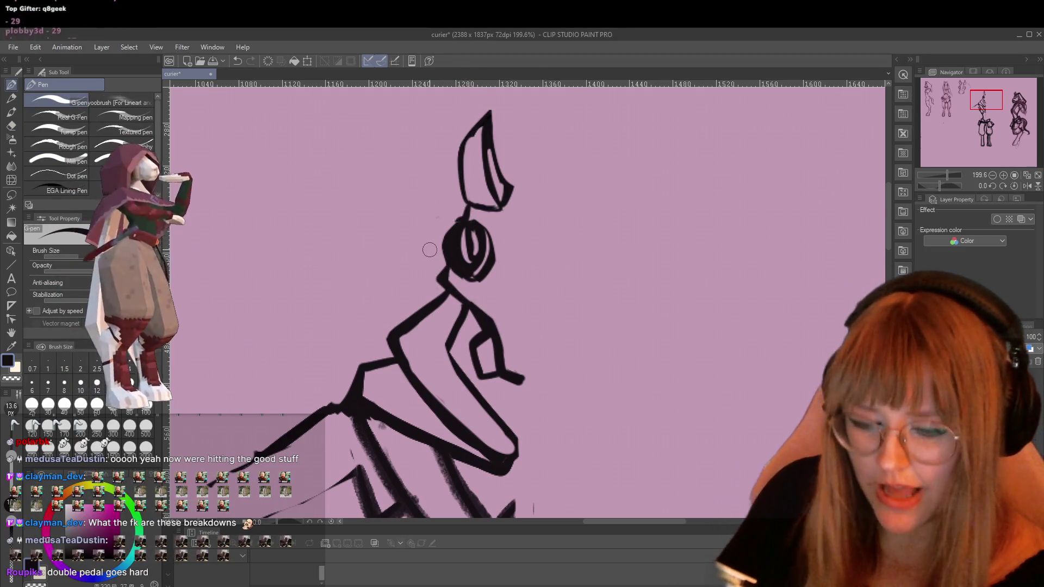
{"action": "left_click_drag", "start_coordinate": [432, 266], "coordinate": [448, 267]}
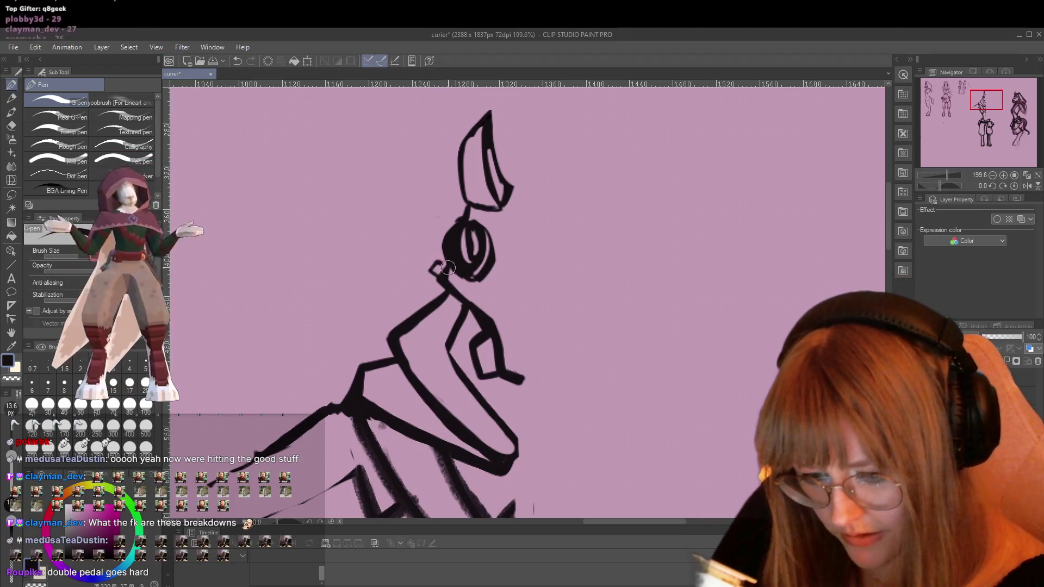
{"action": "key", "text": "e"}
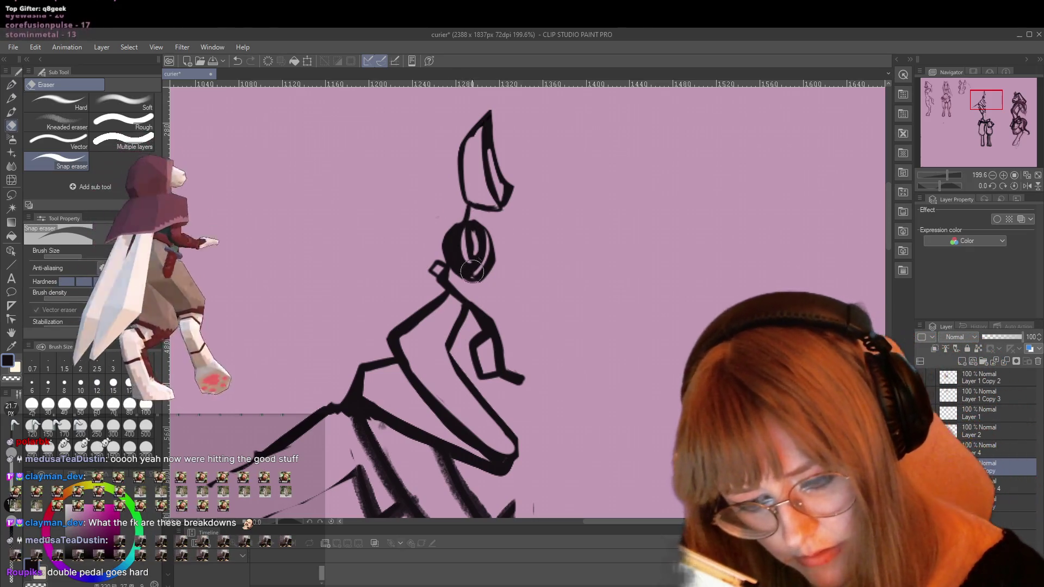
{"action": "mouse_move", "coordinate": [486, 269]}
{"action": "left_mouse_down"}
{"action": "mouse_move", "coordinate": [465, 279]}
{"action": "mouse_move", "coordinate": [451, 269]}
{"action": "left_mouse_up"}
{"action": "key", "text": "p"}
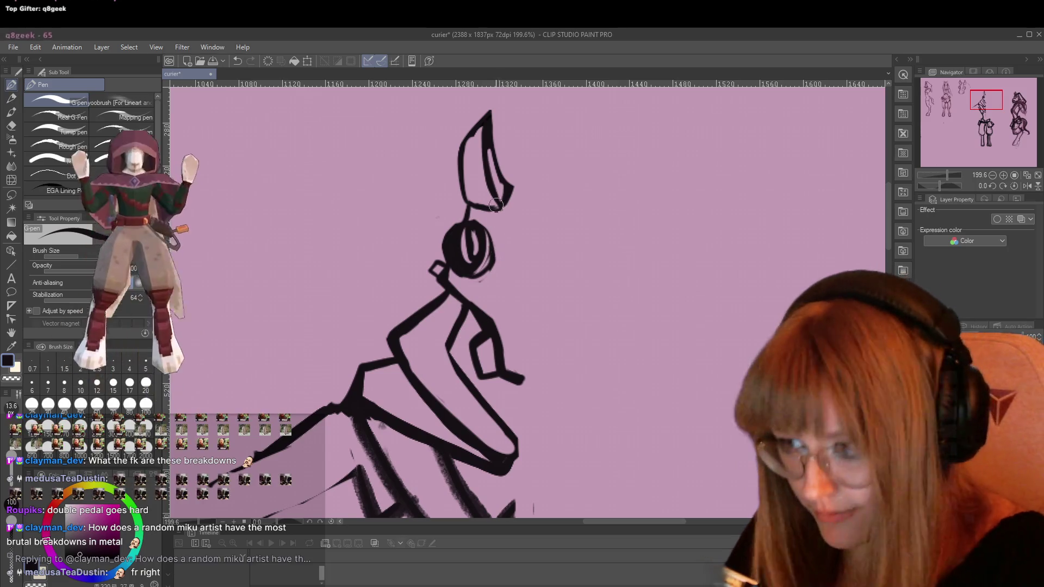
{"action": "key", "text": "e"}
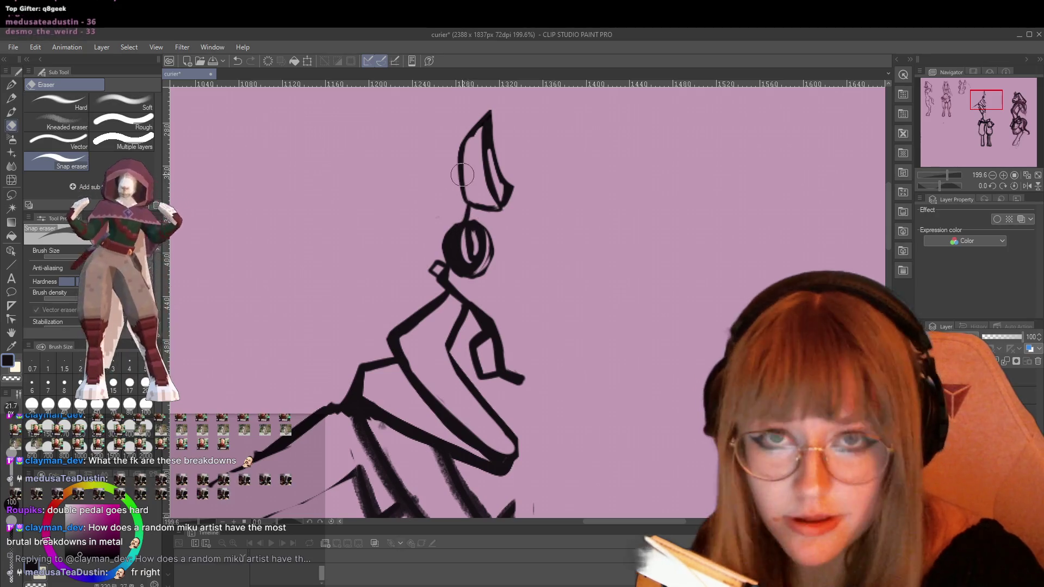
With the G-pen, thicken the eye's lower edge and try a vertical muzzle-to-ear line, undoing it.
{"action": "key", "text": "p"}
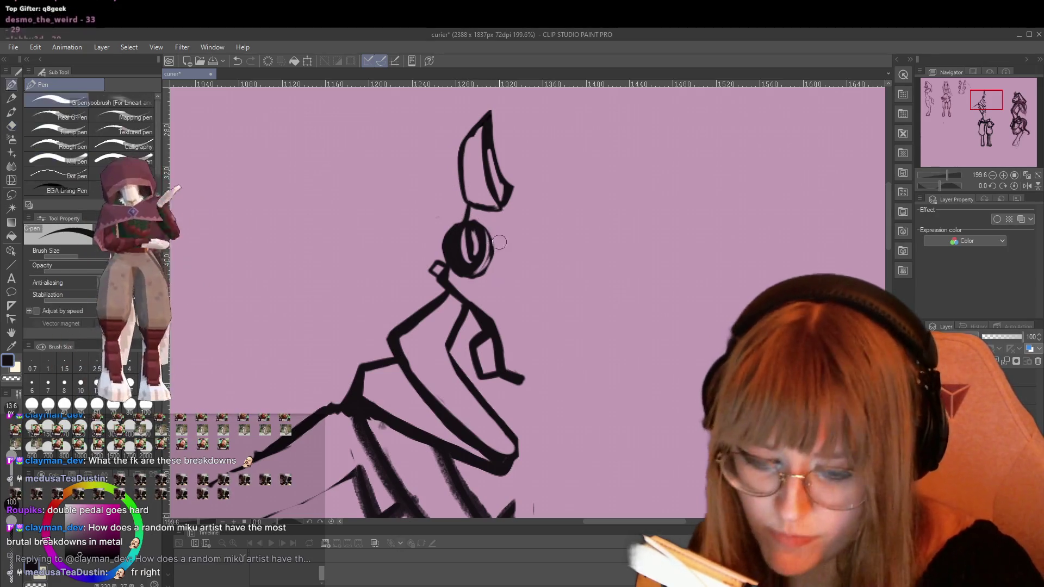
{"action": "left_click_drag", "start_coordinate": [455, 275], "coordinate": [492, 269]}
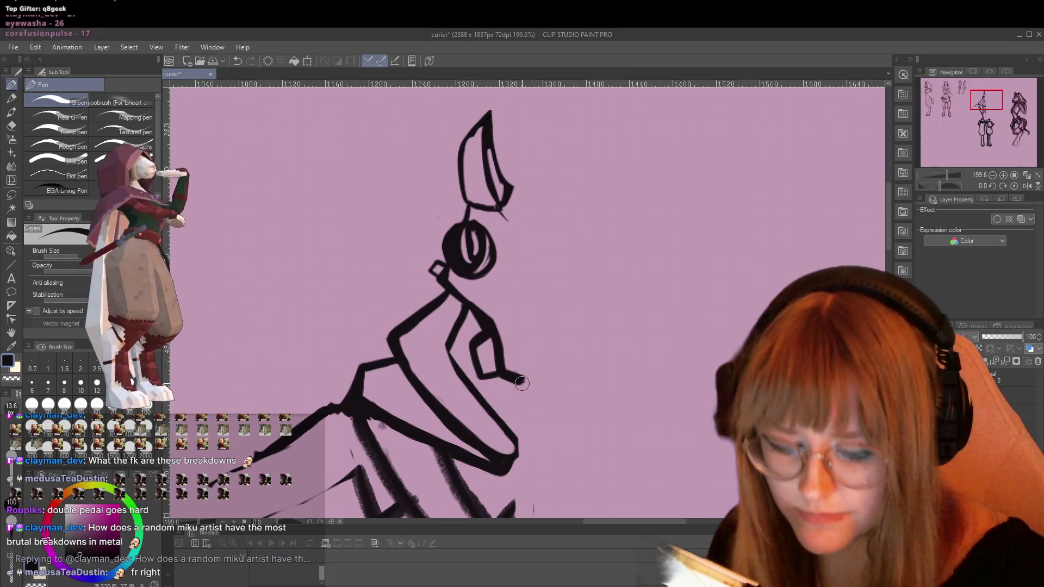
{"action": "mouse_move", "coordinate": [530, 363]}
{"action": "left_mouse_down"}
{"action": "mouse_move", "coordinate": [530, 190]}
{"action": "mouse_move", "coordinate": [517, 284]}
{"action": "left_mouse_up"}
{"action": "key", "text": "ctrl+z"}
{"action": "key", "text": "ctrl+z"}
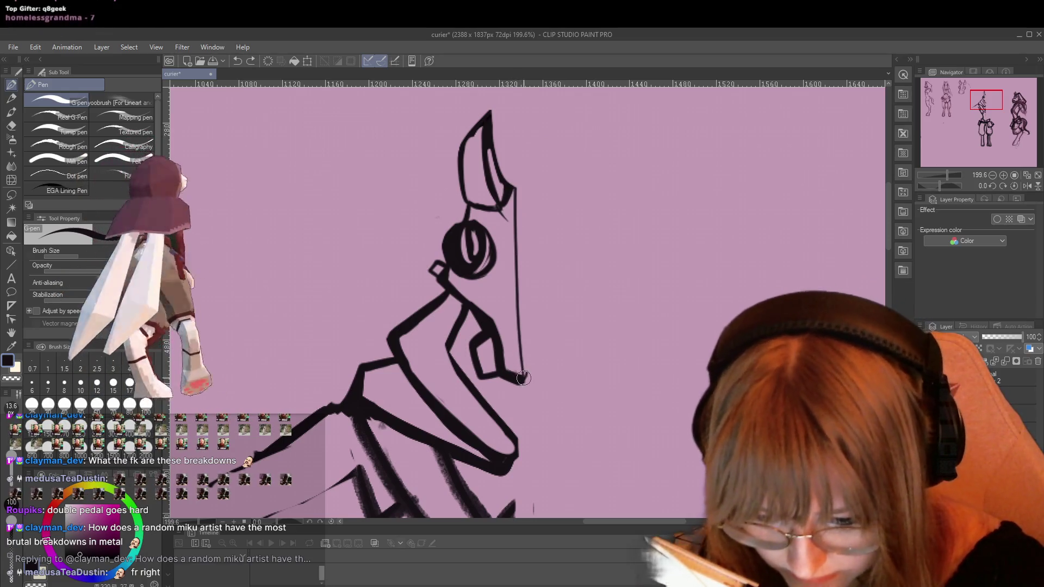
{"action": "scroll", "coordinate": [509, 258], "scroll_direction": "down", "scroll_amount": 1}
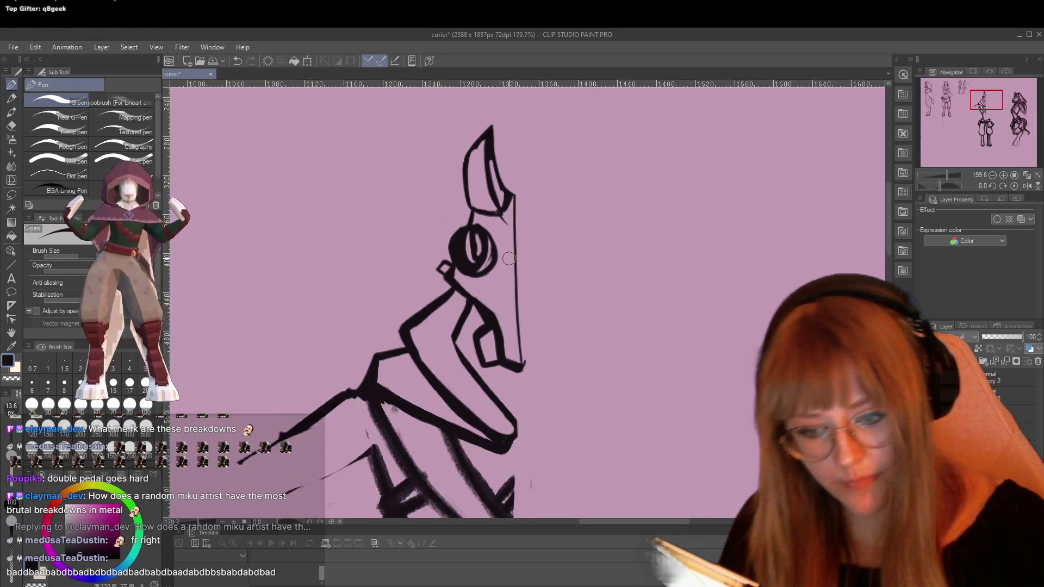
{"action": "scroll", "coordinate": [509, 258], "scroll_direction": "down", "scroll_amount": 2}
{"action": "key", "text": "XF86AudioLowerVolume"}
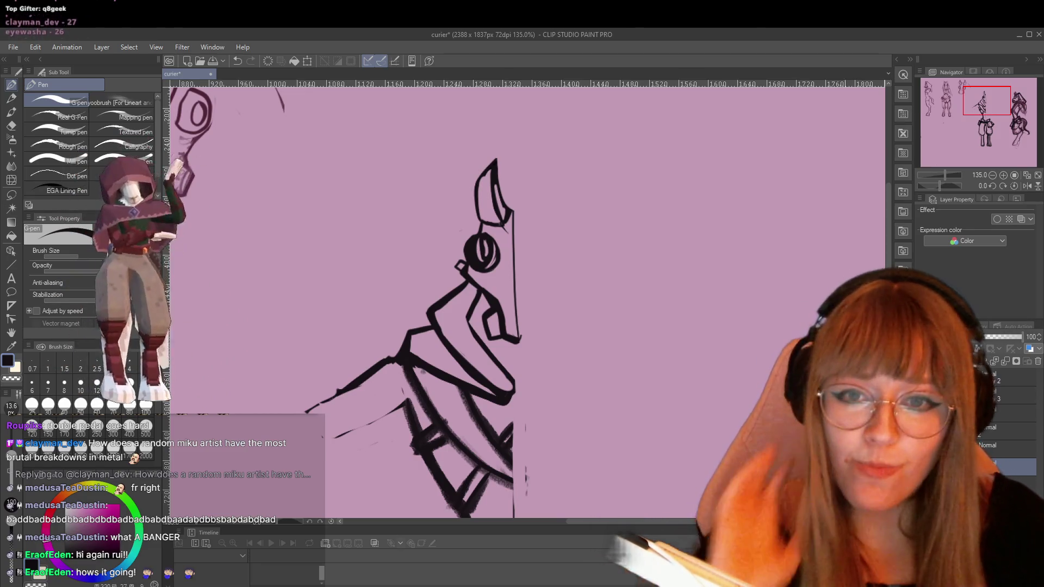
Lasso the half head and flip it horizontally with a transform.
{"action": "left_click", "coordinate": [12, 198]}
{"action": "mouse_move", "coordinate": [444, 191]}
{"action": "left_mouse_down"}
{"action": "mouse_move", "coordinate": [456, 278]}
{"action": "mouse_move", "coordinate": [470, 279]}
{"action": "mouse_move", "coordinate": [519, 357]}
{"action": "mouse_move", "coordinate": [557, 233]}
{"action": "mouse_move", "coordinate": [481, 142]}
{"action": "mouse_move", "coordinate": [449, 165]}
{"action": "left_mouse_up"}
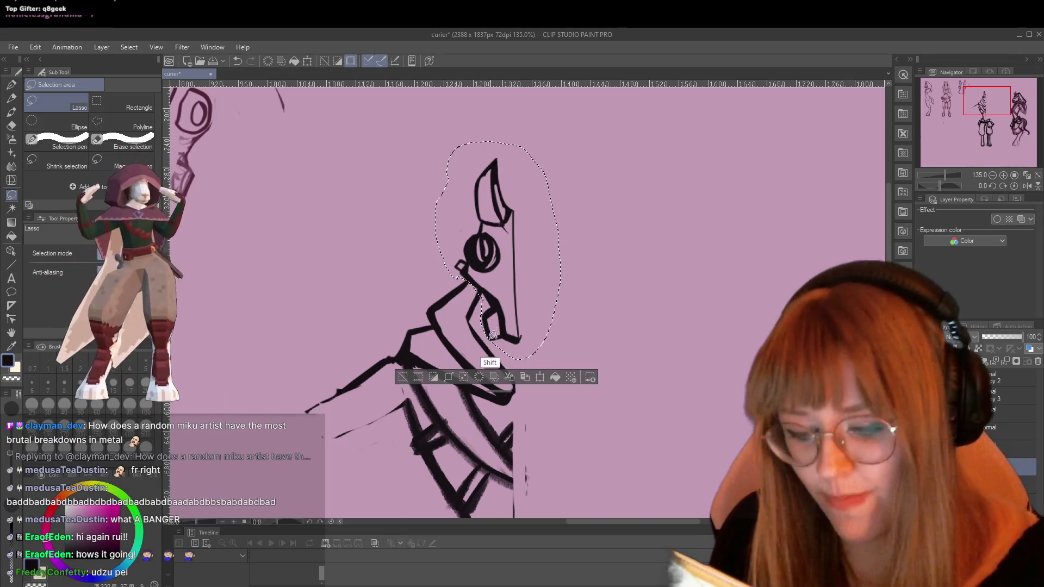
{"action": "mouse_move", "coordinate": [481, 323]}
{"action": "left_mouse_down"}
{"action": "mouse_move", "coordinate": [579, 215]}
{"action": "mouse_move", "coordinate": [456, 174]}
{"action": "mouse_move", "coordinate": [479, 304]}
{"action": "left_mouse_up"}
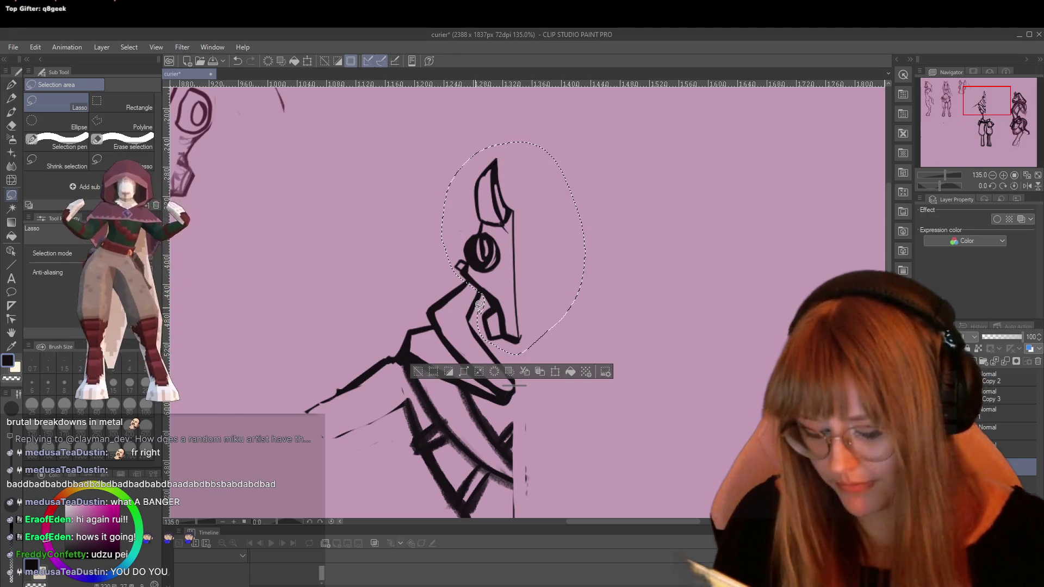
{"action": "key", "text": "ctrl+t"}
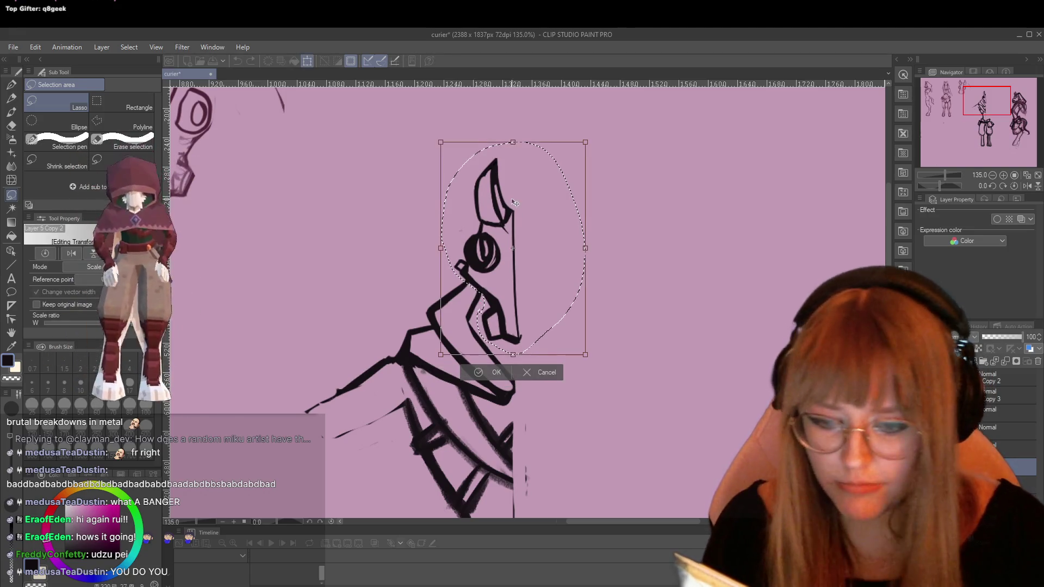
{"action": "right_click", "coordinate": [514, 205]}
{"action": "left_click", "coordinate": [572, 348]}
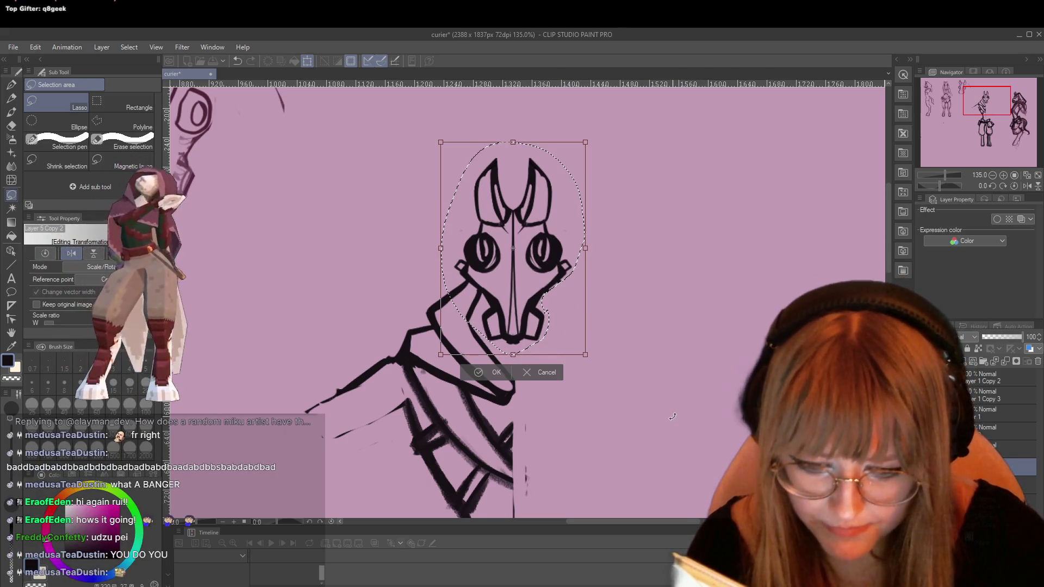
Undo the nudge, mirror and tilt, cancel the transform and clear the selection.
{"action": "key", "text": "Right"}
{"action": "key", "text": "Right"}
{"action": "key", "text": "Right"}
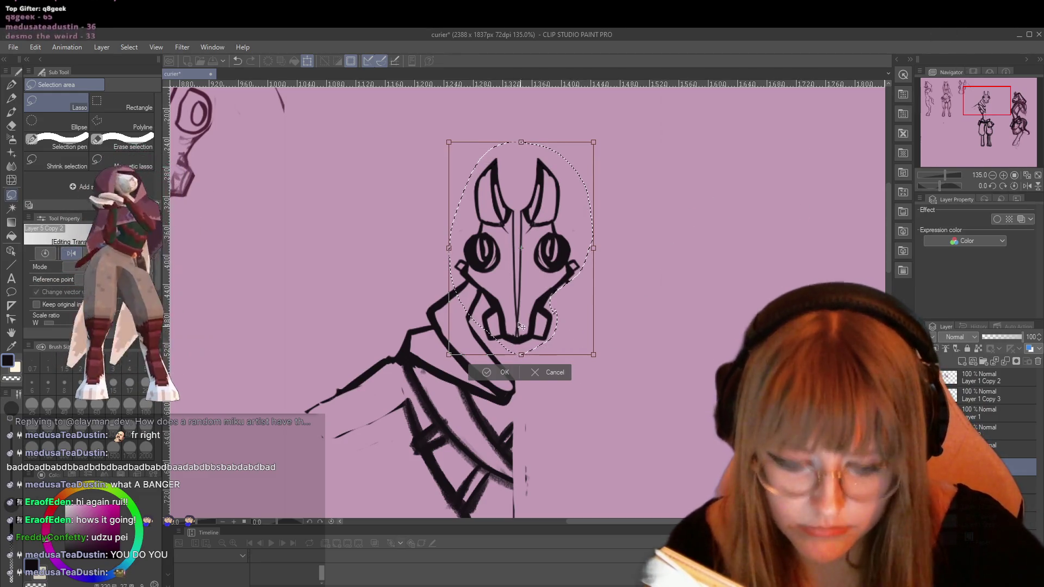
{"action": "key", "text": "ctrl+z"}
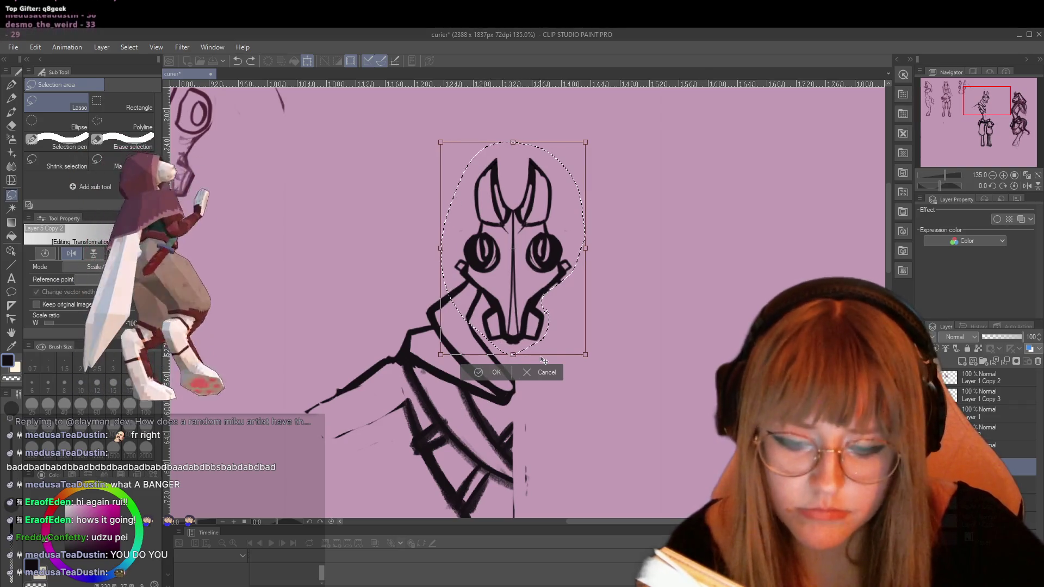
{"action": "key", "text": "ctrl+z"}
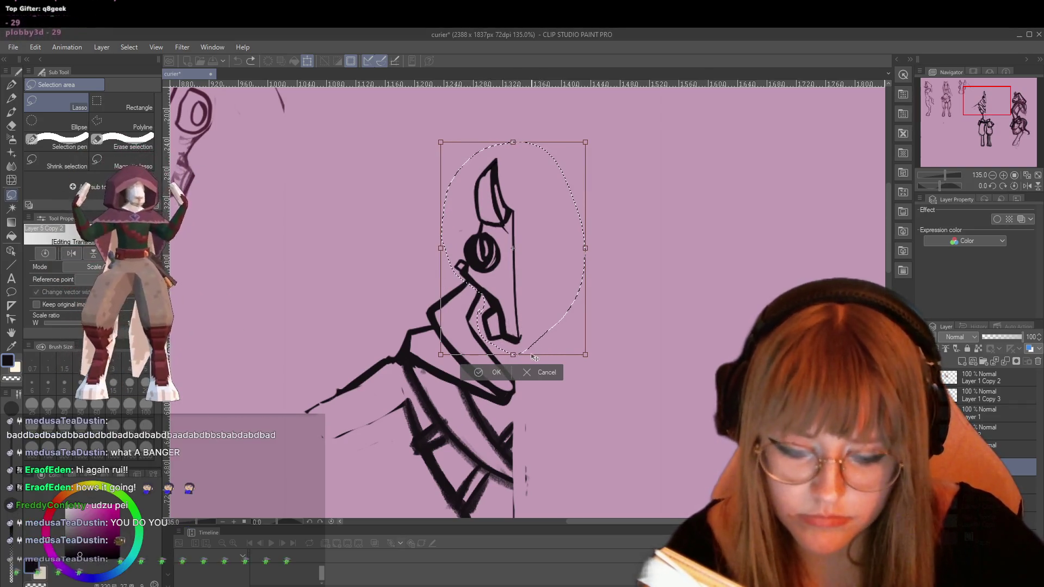
{"action": "left_click_drag", "start_coordinate": [600, 120], "coordinate": [615, 140]}
{"action": "key", "text": "ctrl+z"}
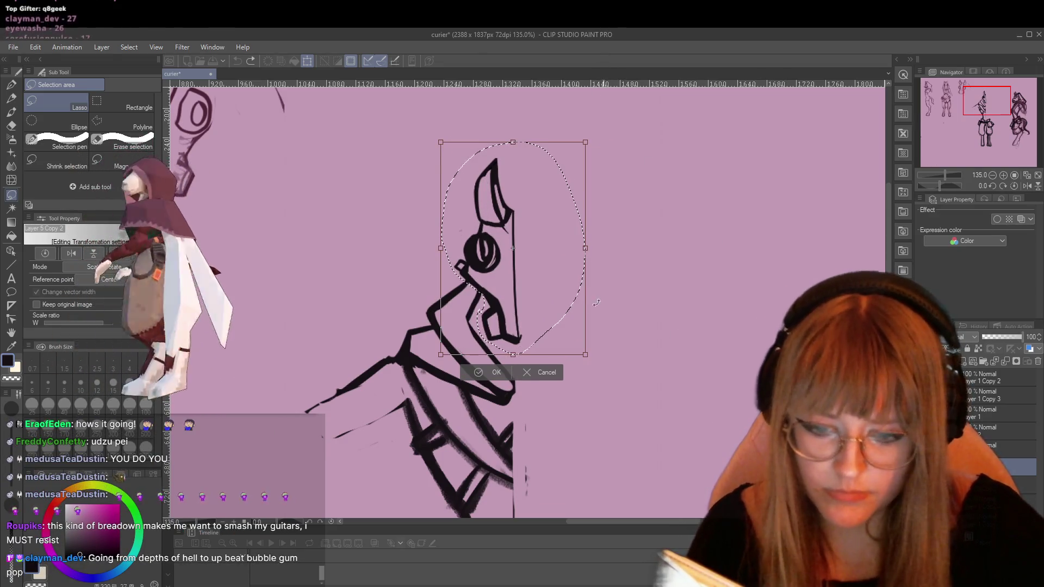
{"action": "left_click", "coordinate": [544, 370]}
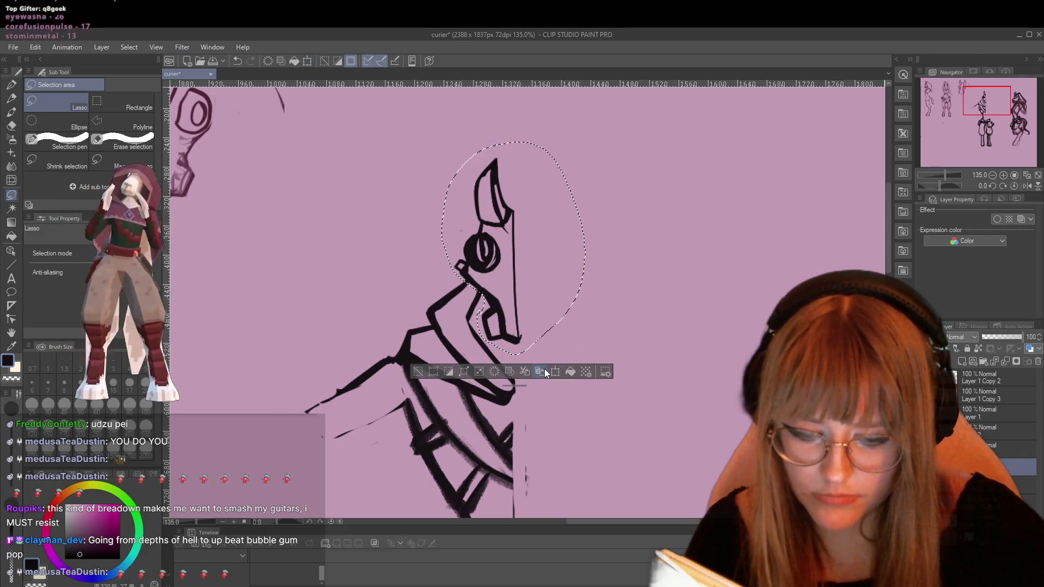
{"action": "key", "text": "ctrl+d"}
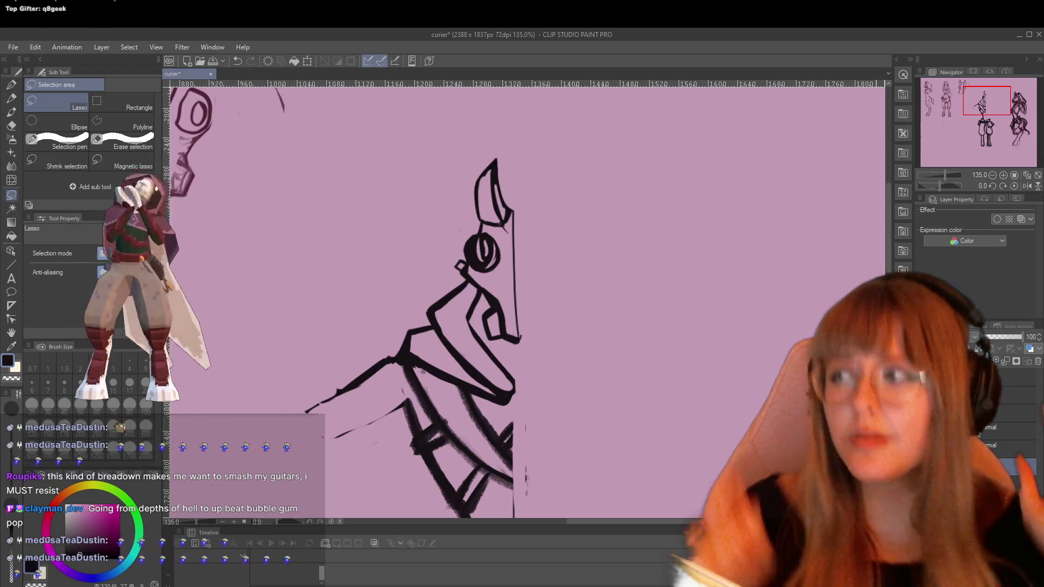
{"action": "key", "text": "XF86AudioLowerVolume"}
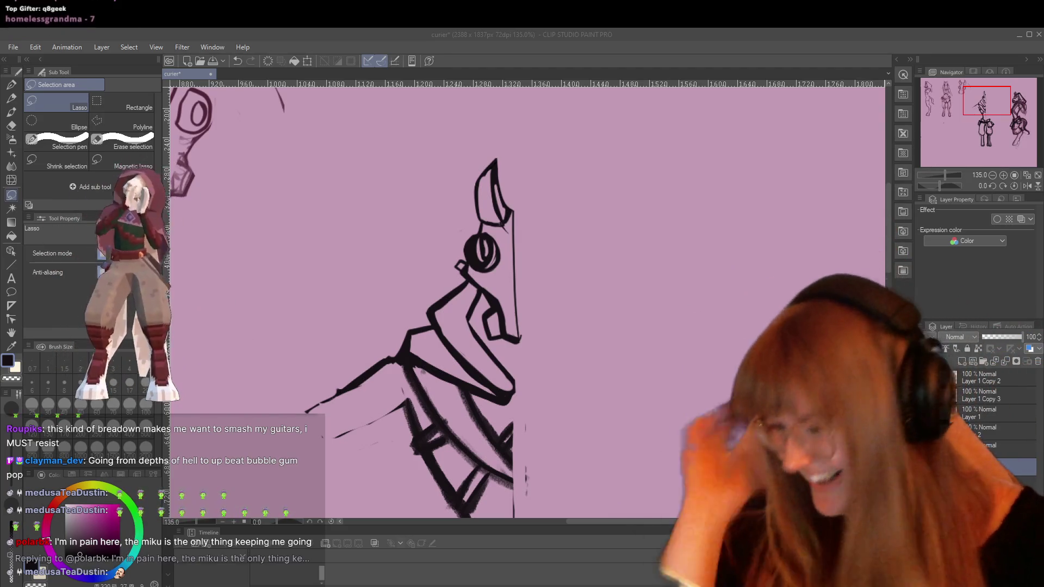
{"action": "key", "text": "XF86AudioLowerVolume"}
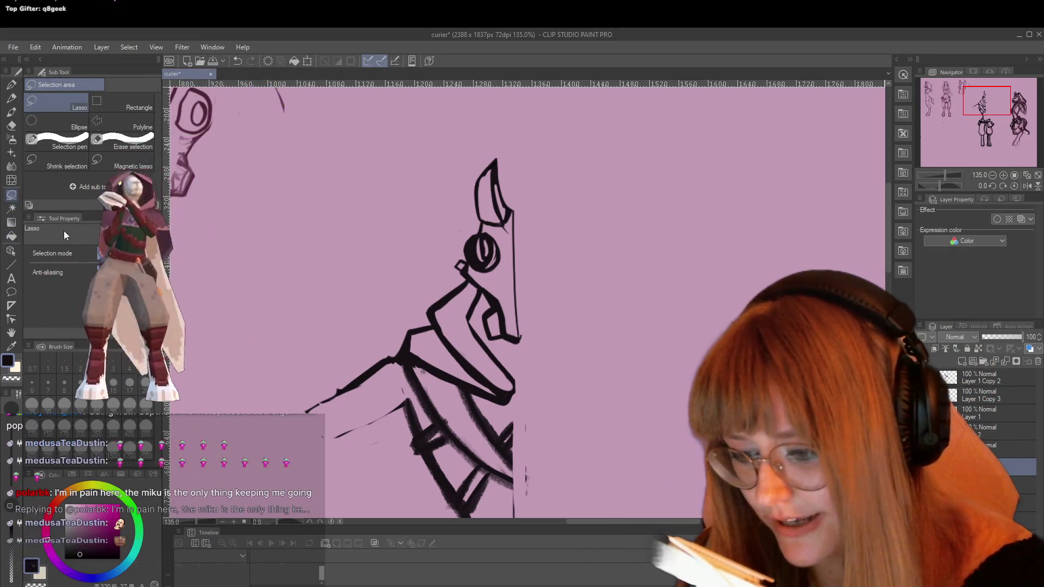
{"action": "mouse_move", "coordinate": [480, 145]}
{"action": "left_mouse_down"}
{"action": "mouse_move", "coordinate": [438, 256]}
{"action": "mouse_move", "coordinate": [478, 283]}
{"action": "mouse_move", "coordinate": [482, 316]}
{"action": "mouse_move", "coordinate": [555, 239]}
{"action": "mouse_move", "coordinate": [486, 125]}
{"action": "left_mouse_up"}
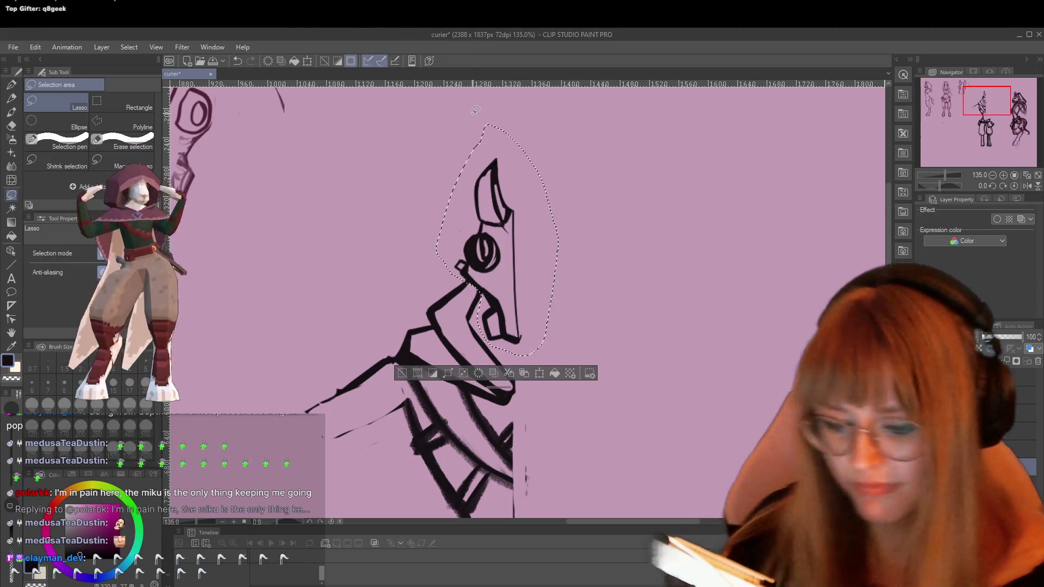
Commit a transform on the lassoed half head and turn on the canvas grid.
{"action": "key", "text": "ctrl+t"}
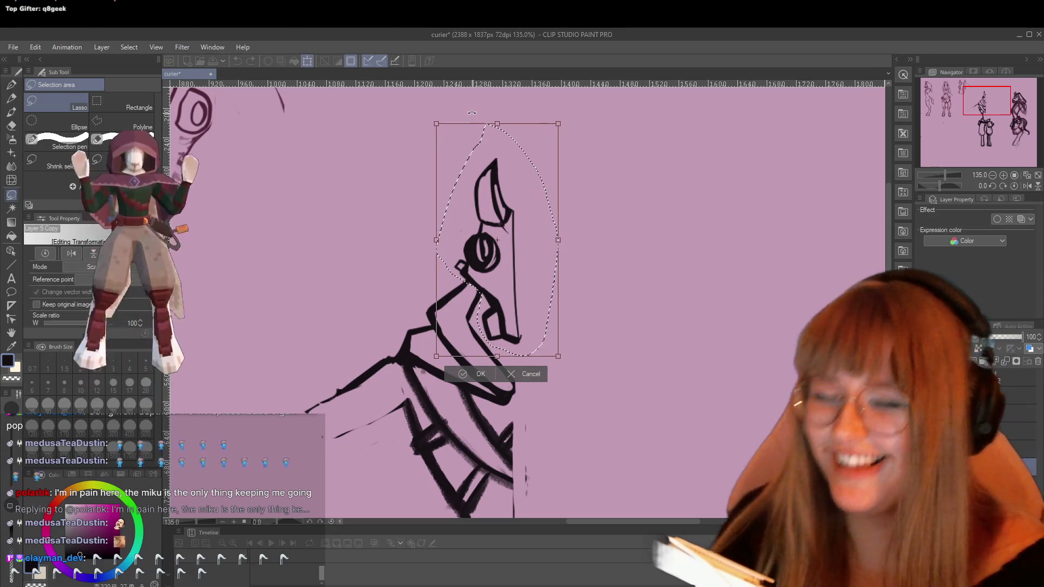
{"action": "left_click", "coordinate": [182, 47]}
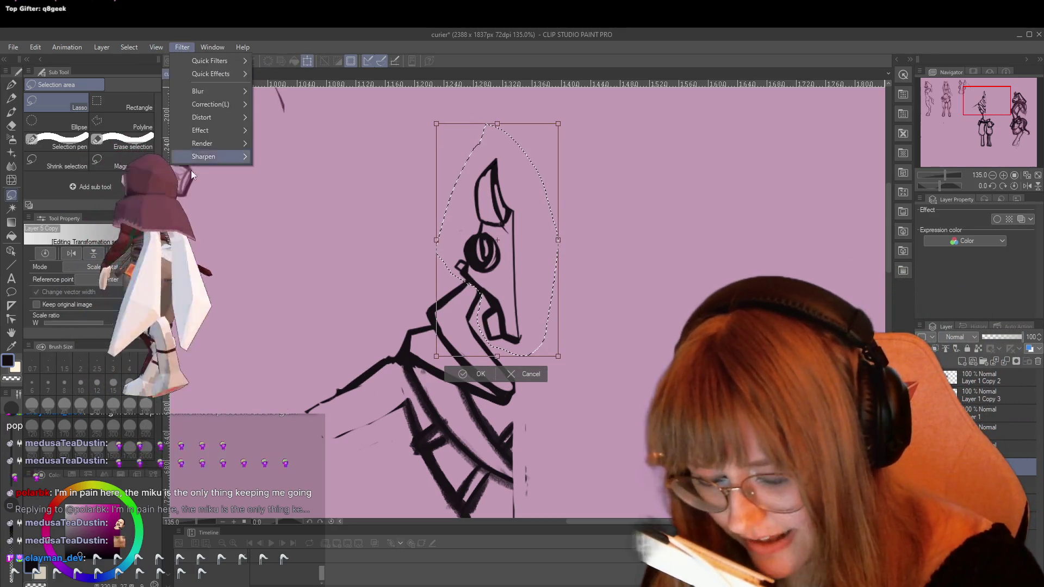
{"action": "left_click", "coordinate": [146, 48]}
{"action": "left_click", "coordinate": [154, 46]}
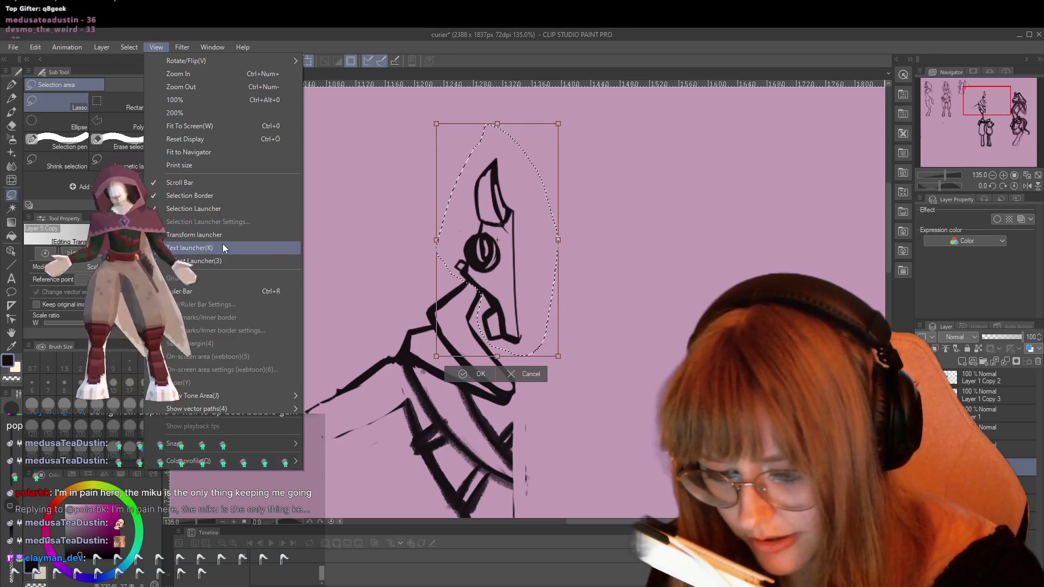
{"action": "left_click", "coordinate": [464, 374]}
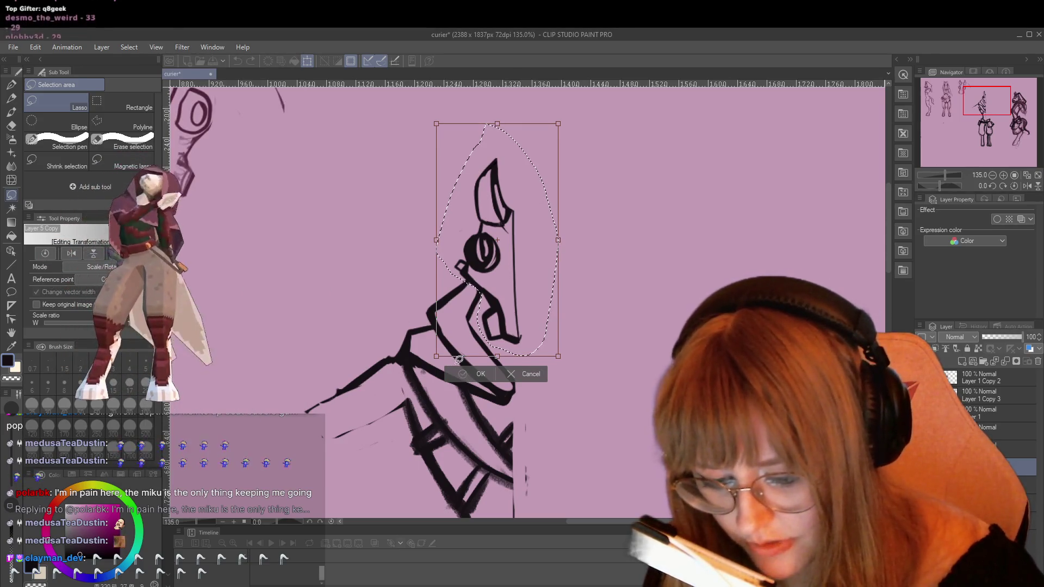
{"action": "left_click", "coordinate": [473, 374]}
{"action": "left_click", "coordinate": [155, 47]}
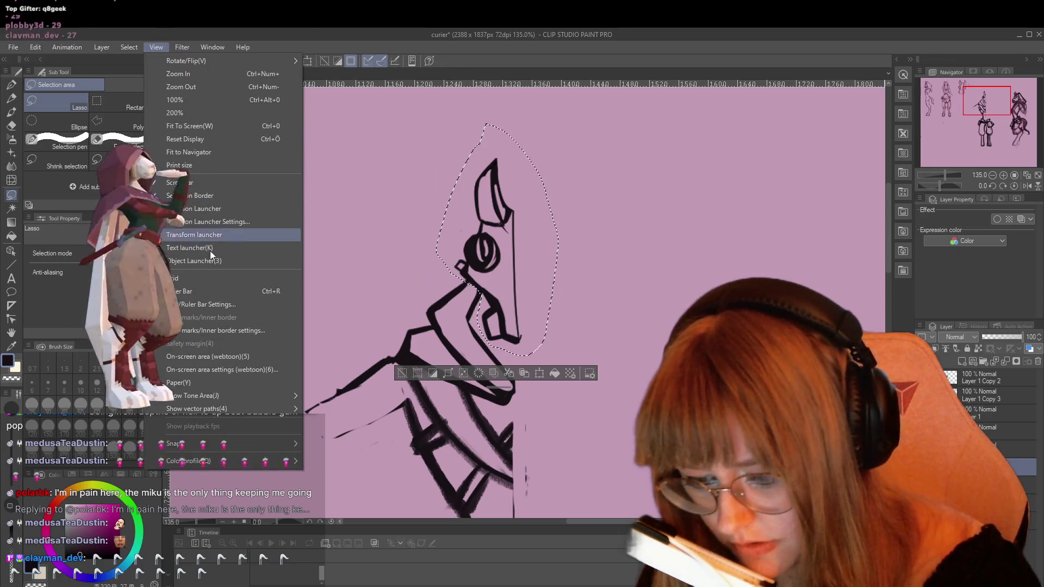
{"action": "left_click", "coordinate": [197, 279]}
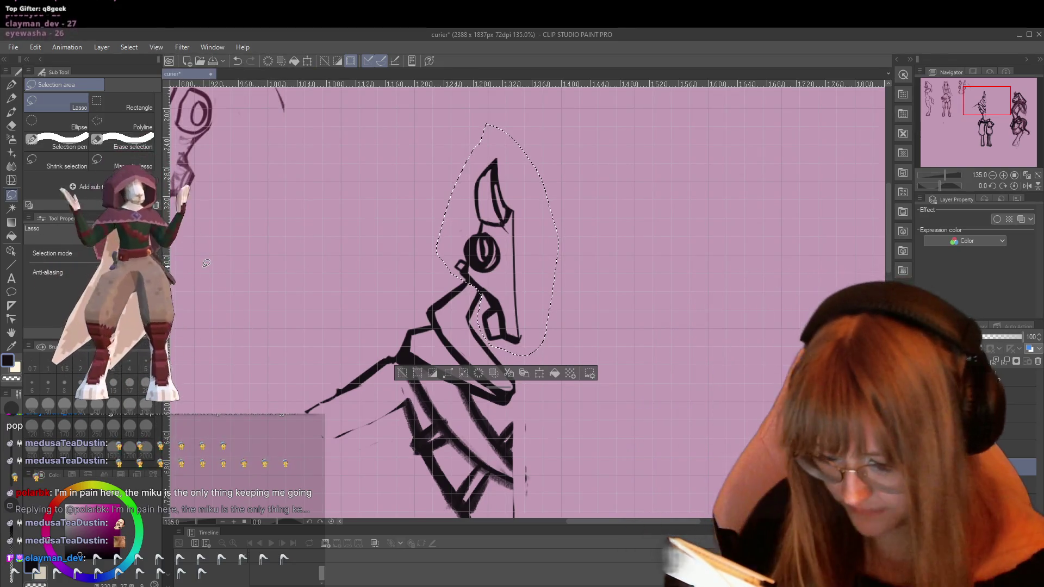
Flip the selected half head horizontally and nudge it three steps right until the halves meet.
{"action": "key", "text": "ctrl+t"}
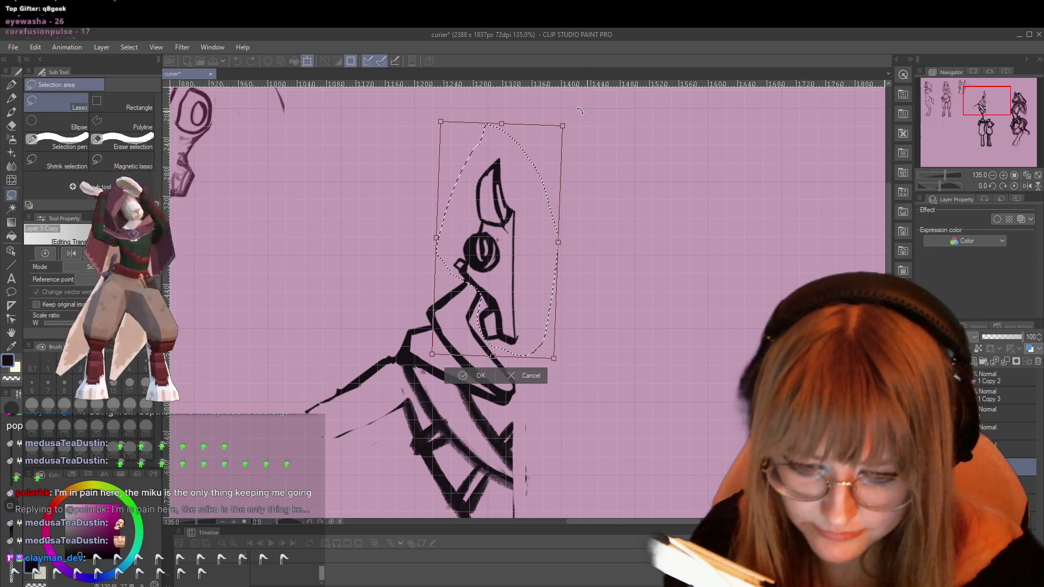
{"action": "left_click", "coordinate": [463, 376]}
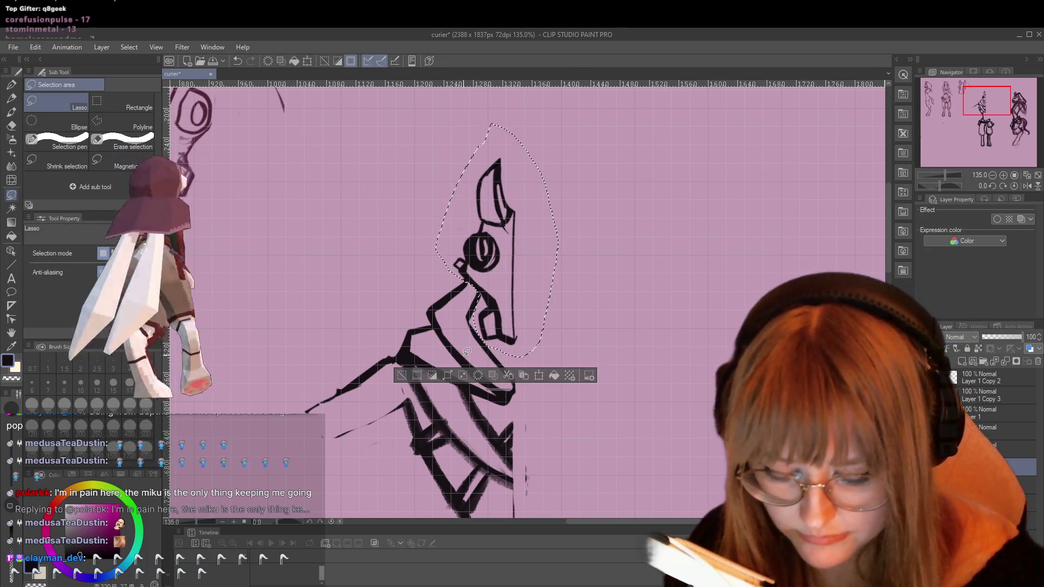
{"action": "key", "text": "ctrl+t"}
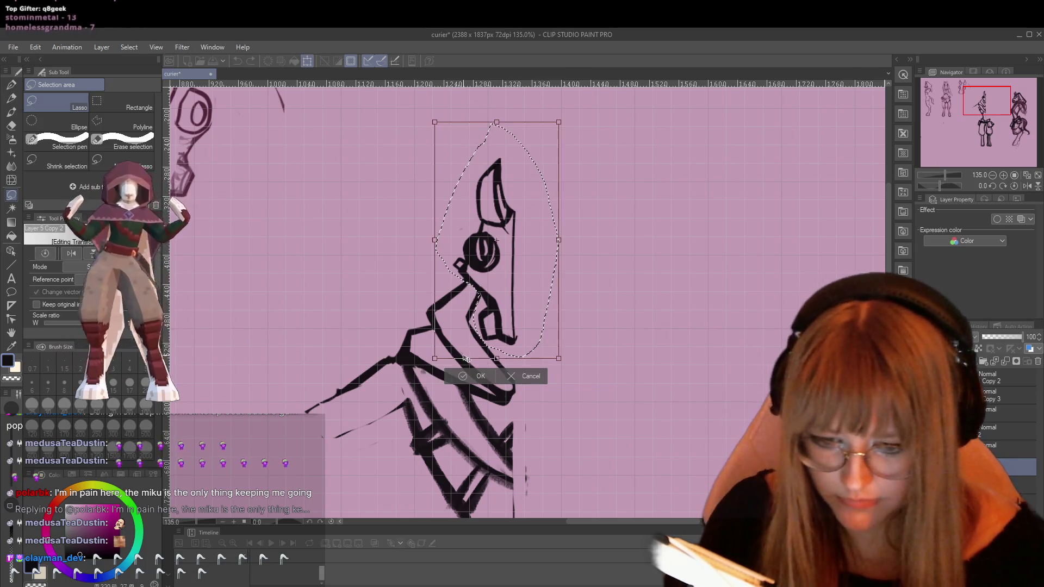
{"action": "right_click", "coordinate": [500, 260]}
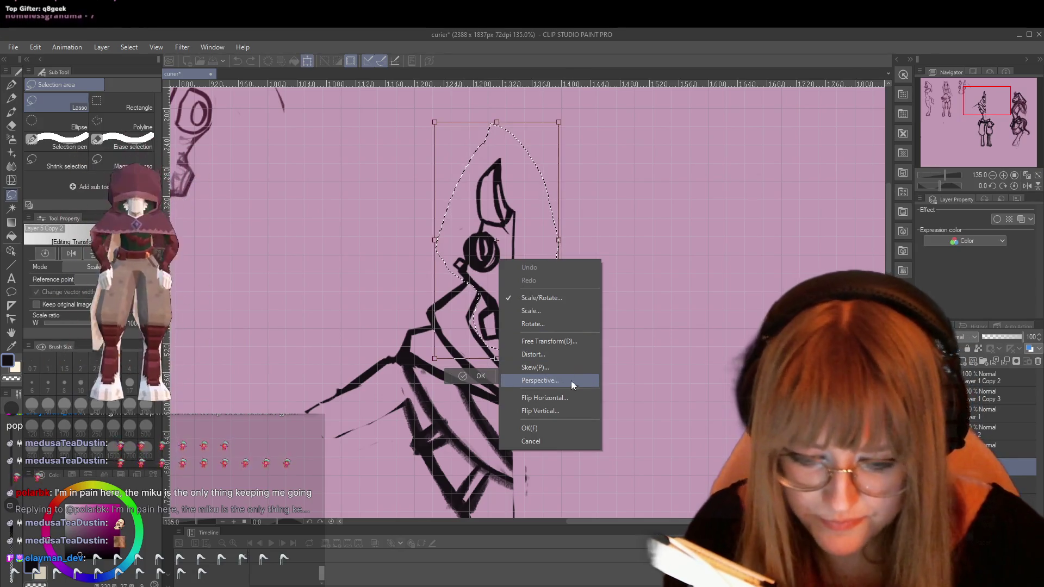
{"action": "left_click", "coordinate": [547, 399]}
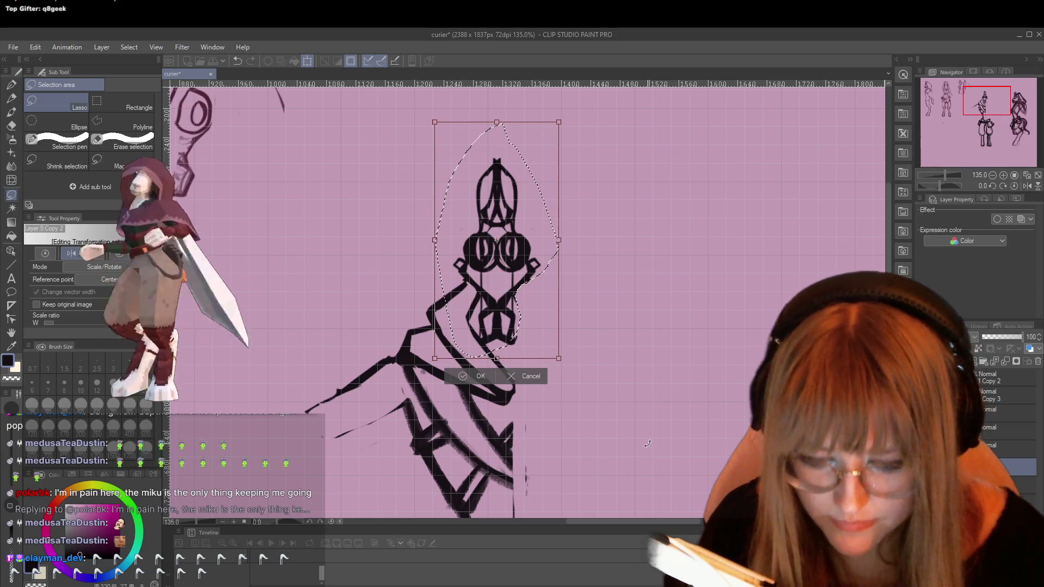
{"action": "key", "text": "Right"}
{"action": "key", "text": "Right"}
{"action": "key", "text": "Right"}
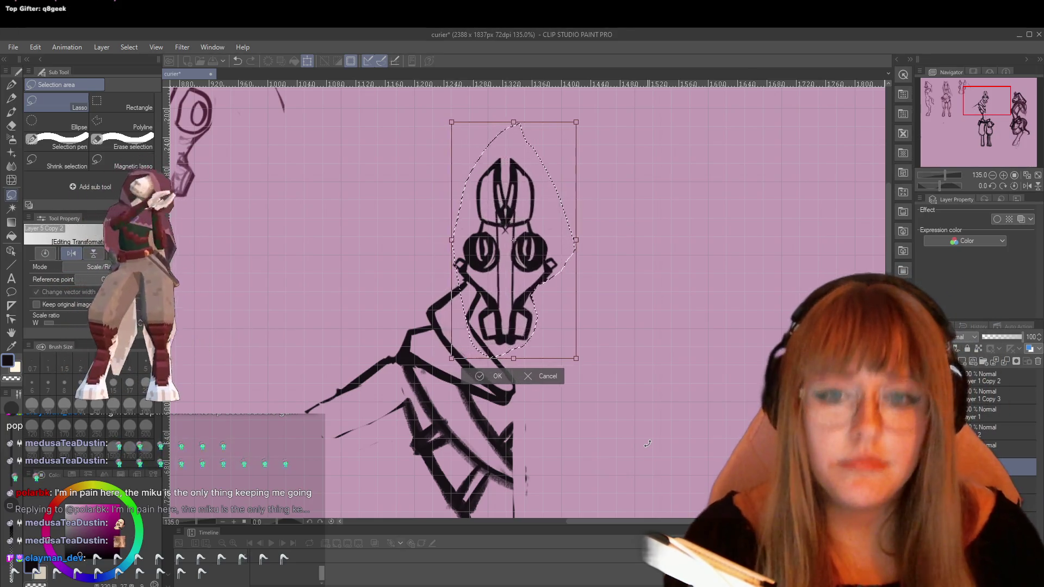
{"action": "key", "text": "Right"}
{"action": "key", "text": "Right"}
{"action": "key", "text": "Right"}
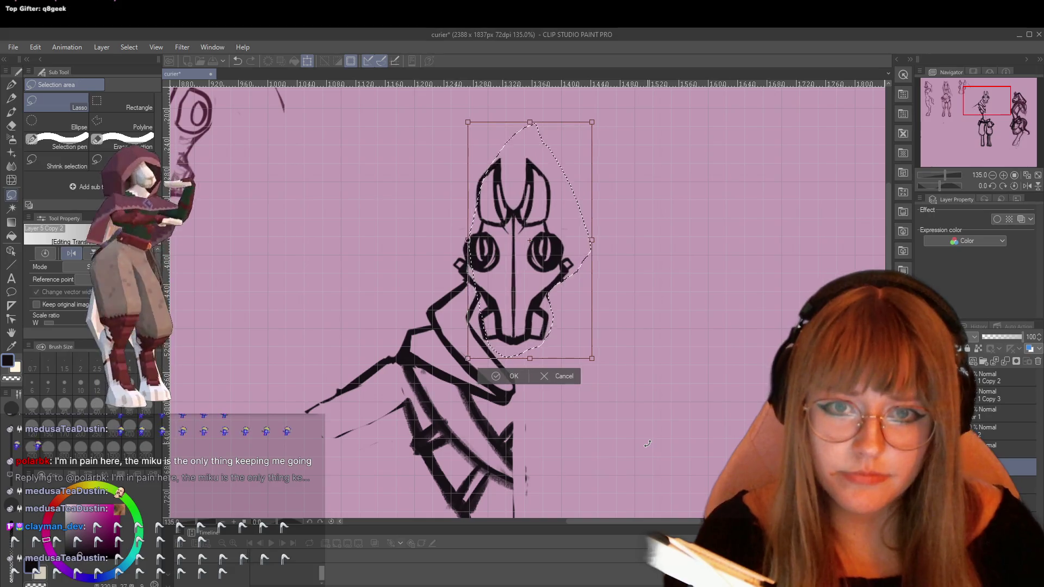
{"action": "key", "text": "Right"}
{"action": "key", "text": "Right"}
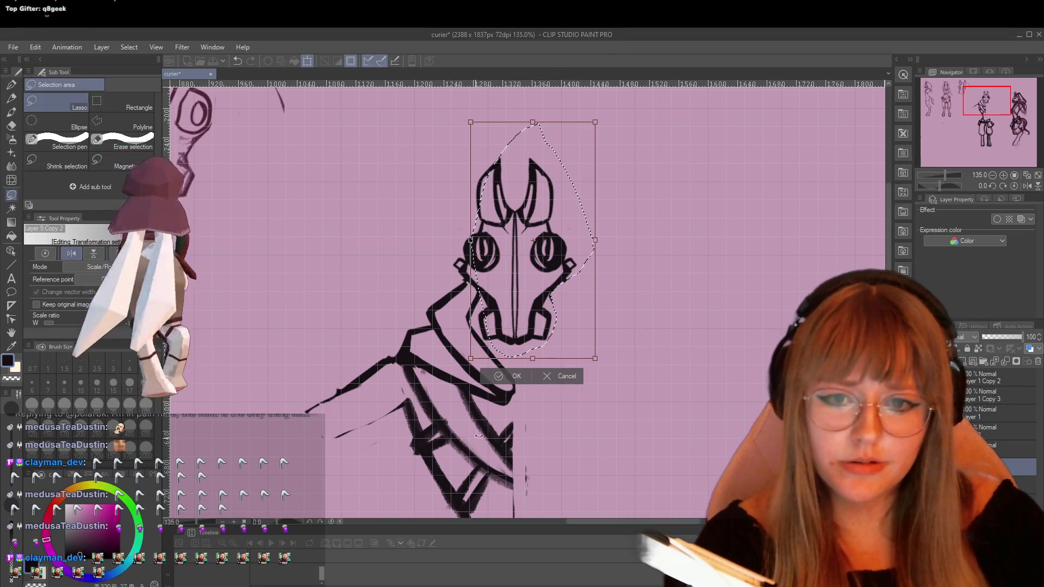
{"action": "left_click", "coordinate": [504, 375]}
Undo the mirrored right half and clear the selection around the head.
{"action": "scroll", "coordinate": [701, 362], "scroll_direction": "down", "scroll_amount": 3}
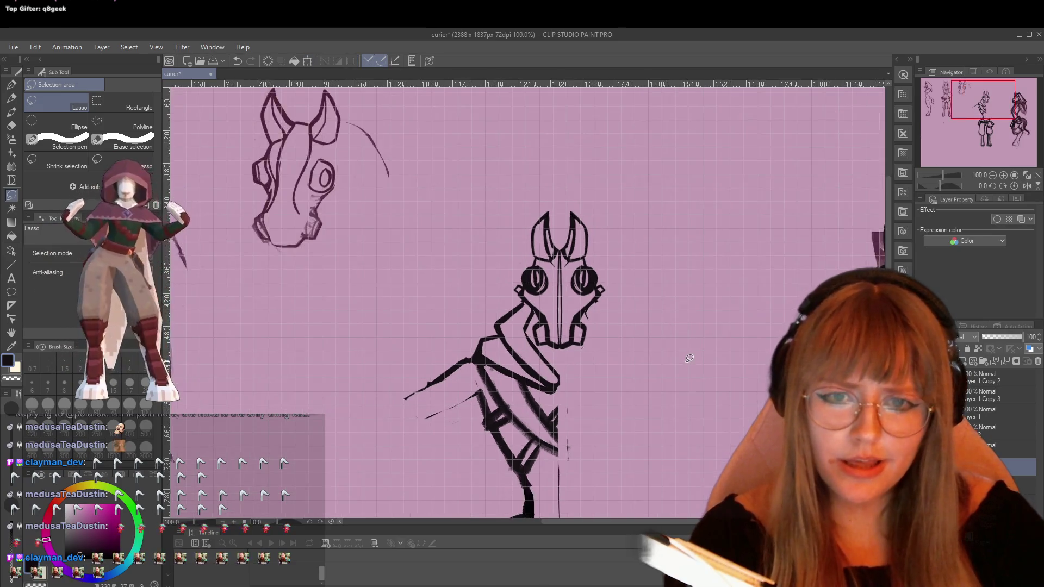
{"action": "scroll", "coordinate": [685, 348], "scroll_direction": "up", "scroll_amount": 4}
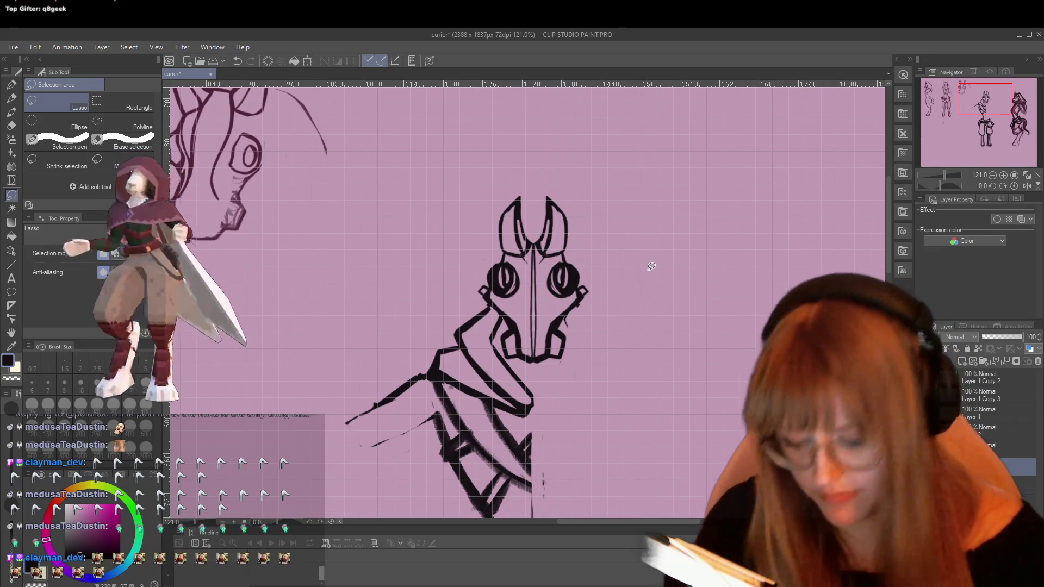
{"action": "key", "text": "e"}
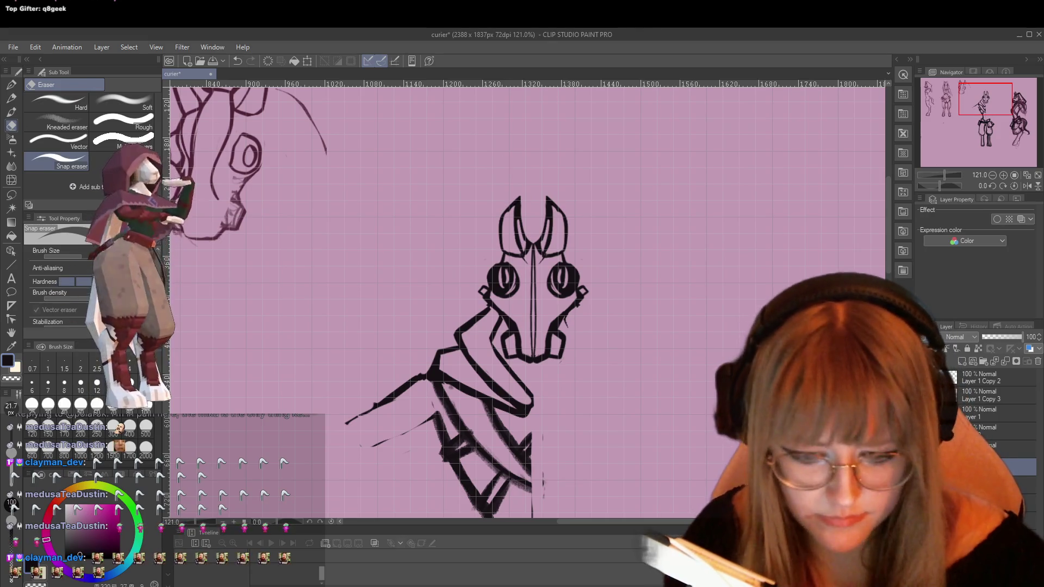
{"action": "key", "text": "ctrl+z"}
{"action": "key", "text": "ctrl+z"}
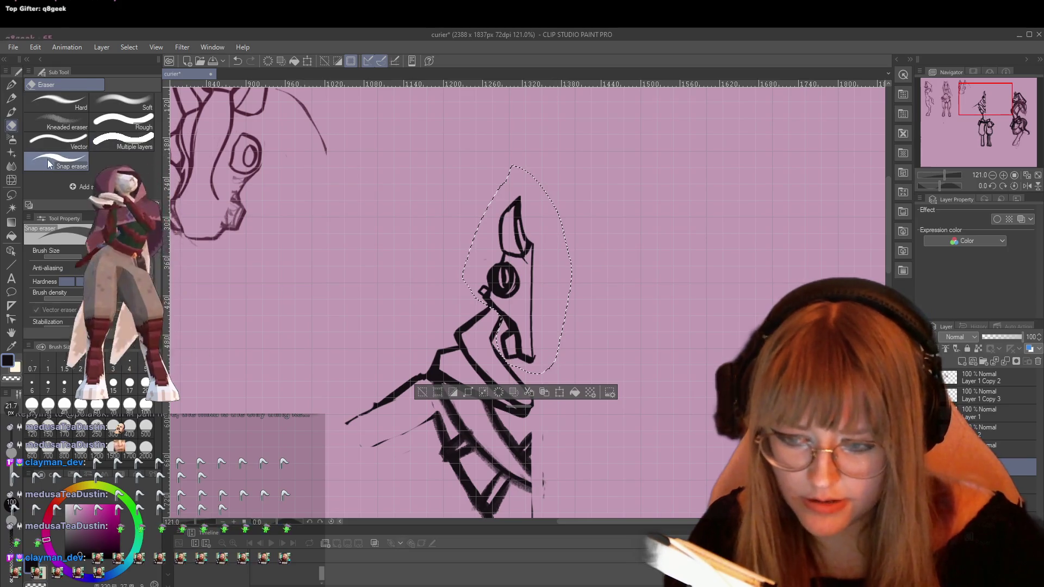
{"action": "left_click", "coordinate": [11, 195]}
{"action": "left_click", "coordinate": [382, 325]}
{"action": "scroll", "coordinate": [453, 342], "scroll_direction": "down", "scroll_amount": 4}
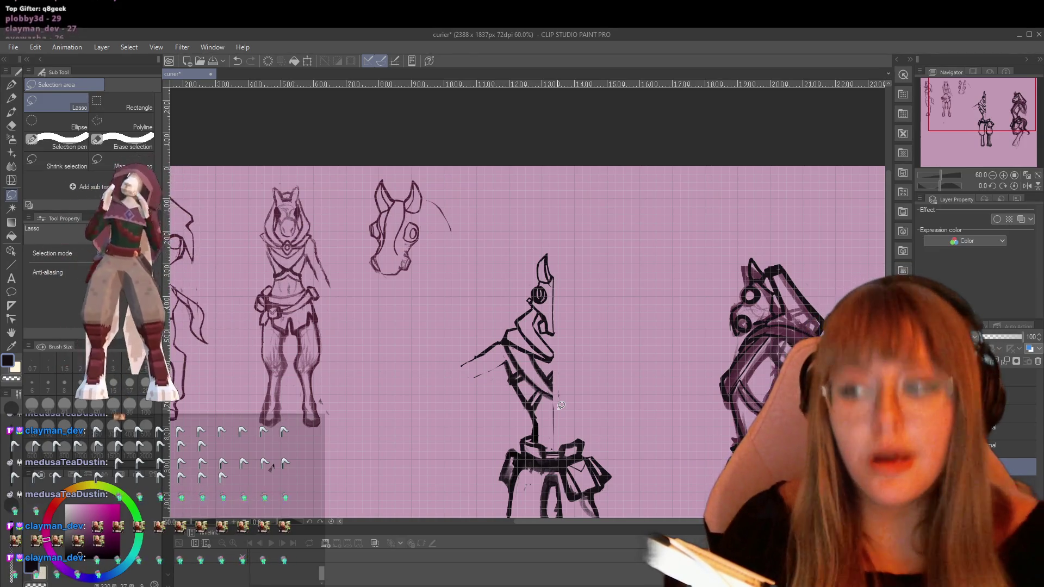
{"action": "scroll", "coordinate": [684, 299], "scroll_direction": "up", "scroll_amount": 3}
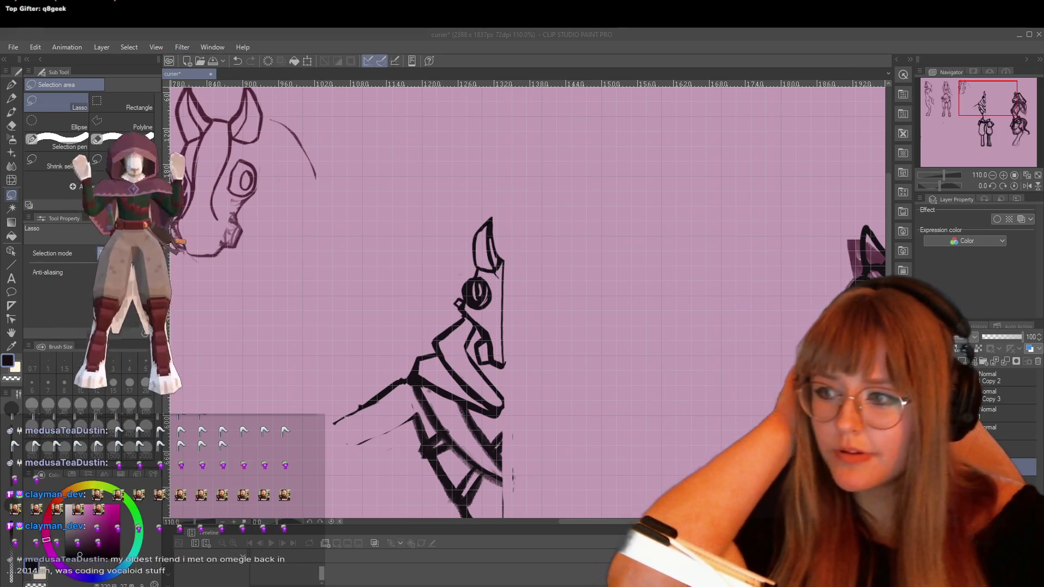
Zoom the canvas from 60% to about 181% on the side-view head sketch.
{"action": "key", "text": "XF86AudioNext"}
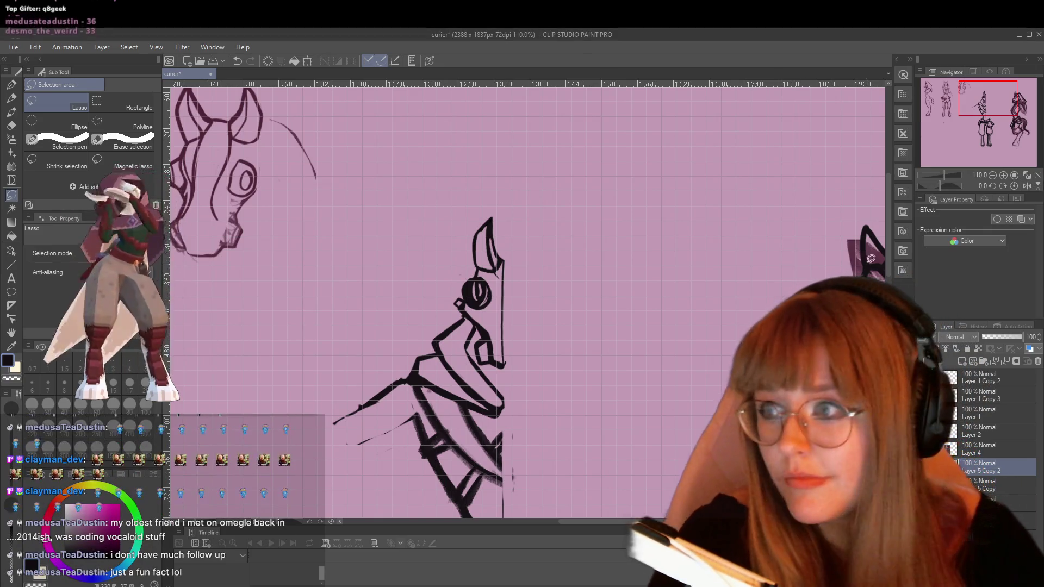
{"action": "scroll", "coordinate": [508, 328], "scroll_direction": "down", "scroll_amount": 4}
{"action": "scroll", "coordinate": [508, 328], "scroll_direction": "down", "scroll_amount": 2}
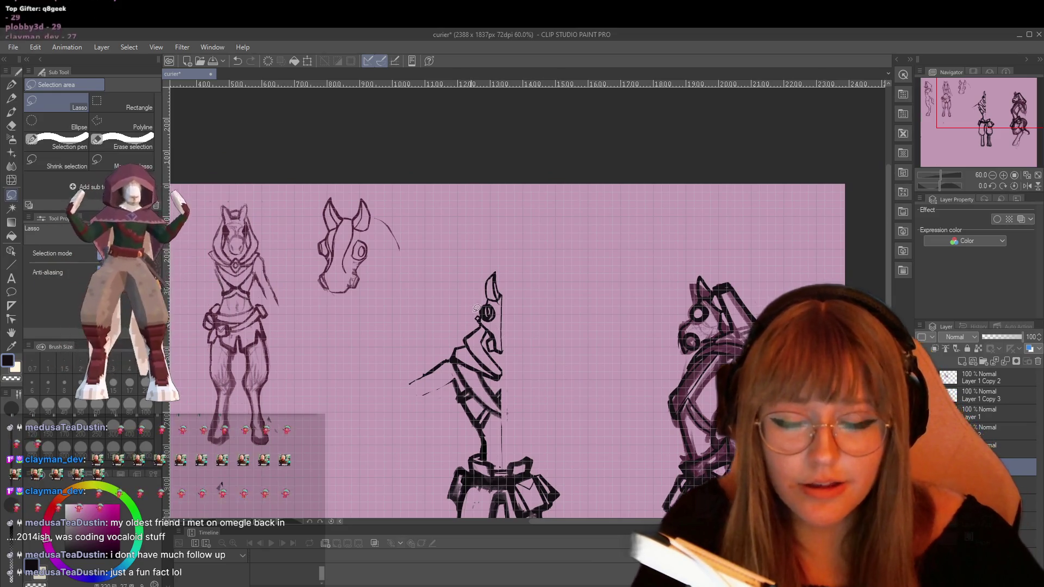
{"action": "scroll", "coordinate": [562, 364], "scroll_direction": "up", "scroll_amount": 2}
{"action": "scroll", "coordinate": [562, 364], "scroll_direction": "up", "scroll_amount": 2}
{"action": "scroll", "coordinate": [442, 309], "scroll_direction": "up", "scroll_amount": 2}
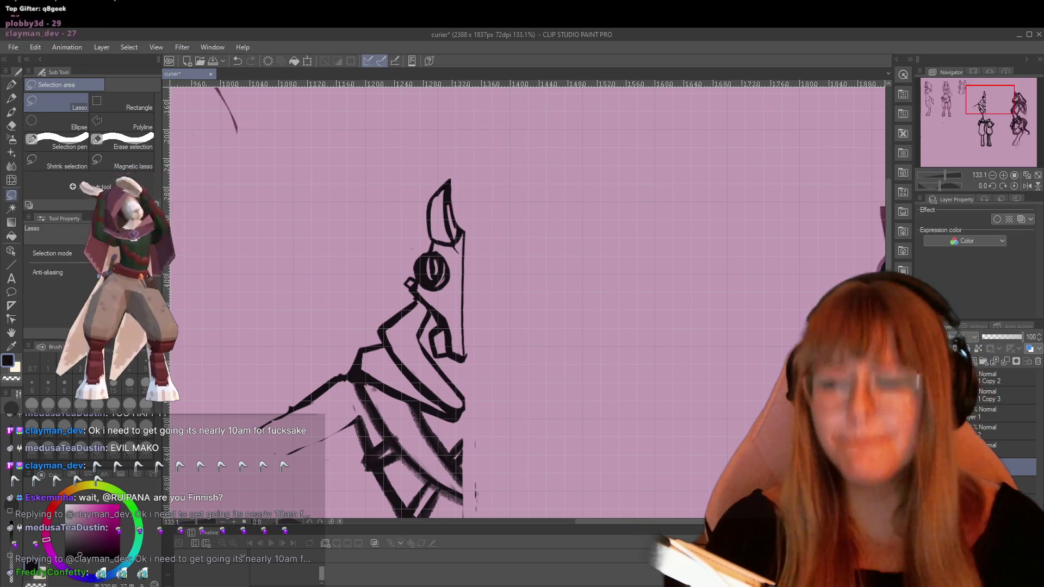
{"action": "key", "text": "XF86AudioLowerVolume"}
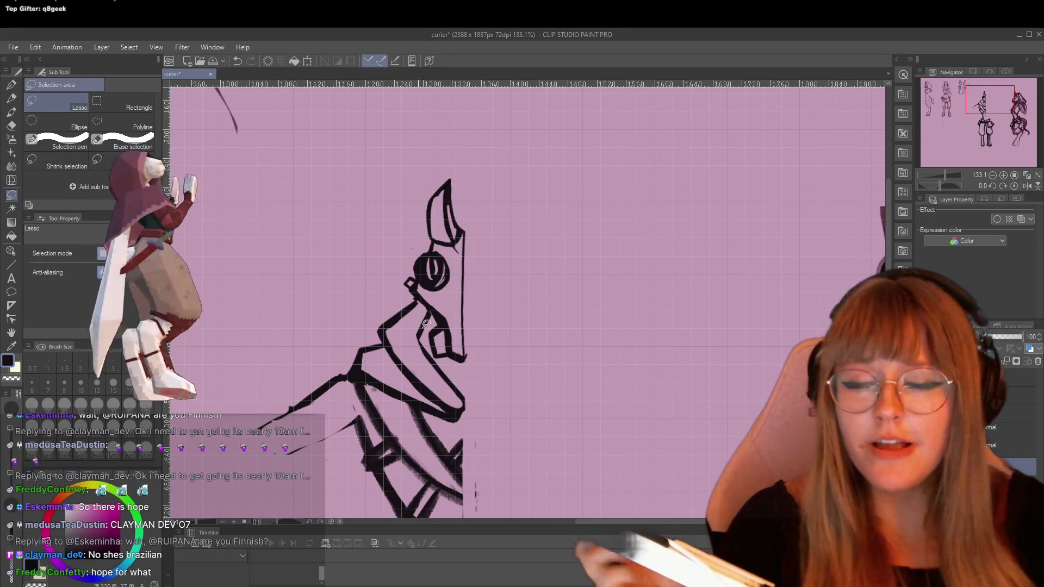
{"action": "scroll", "coordinate": [425, 323], "scroll_direction": "up", "scroll_amount": 1}
{"action": "scroll", "coordinate": [456, 330], "scroll_direction": "up", "scroll_amount": 1}
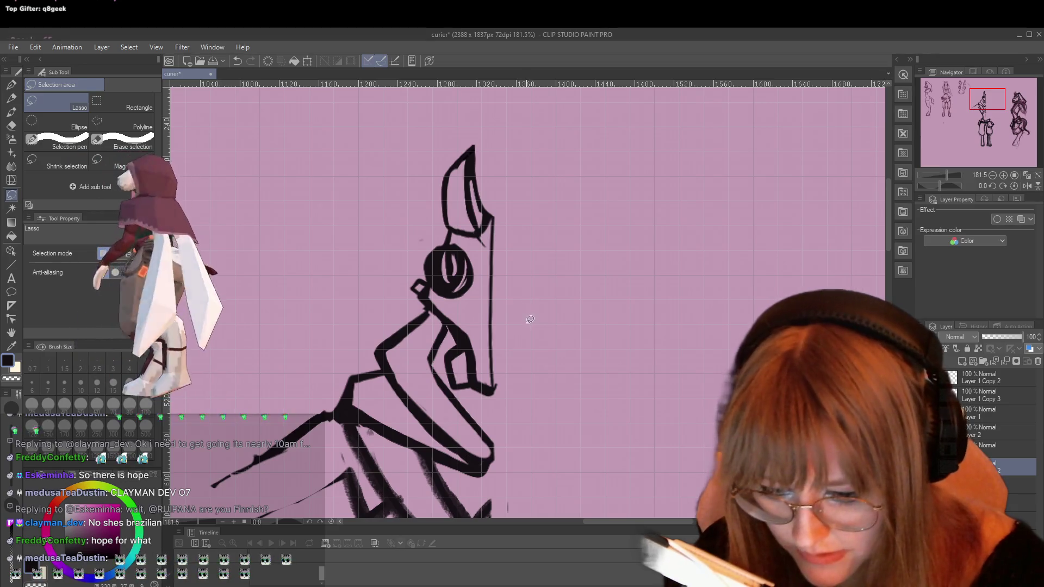
Shift-select the next layer down and merge the selected layers into one.
{"action": "key", "text": "e"}
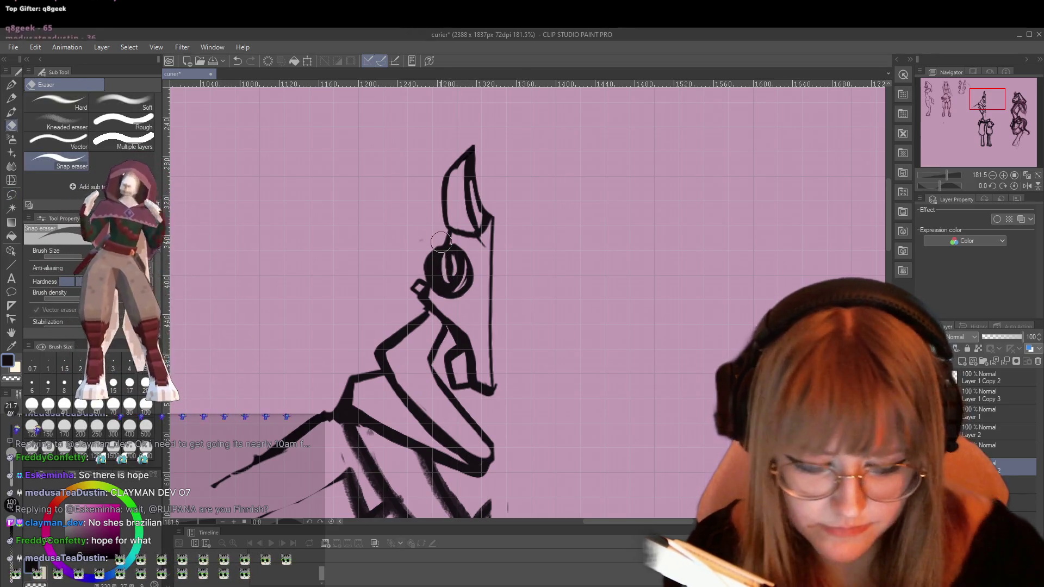
{"action": "left_click", "coordinate": [1000, 484]}
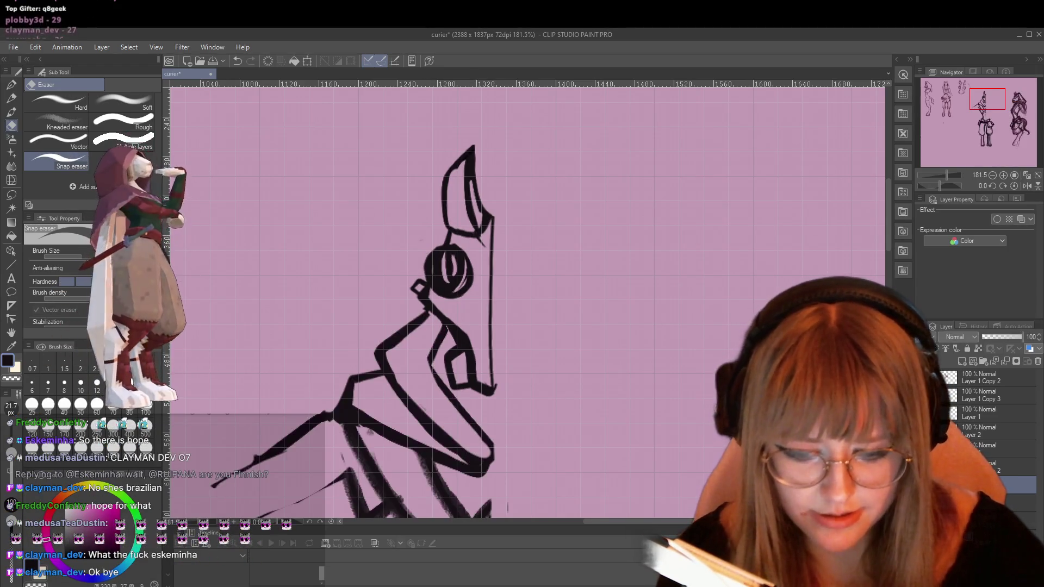
{"action": "right_click", "coordinate": [995, 466]}
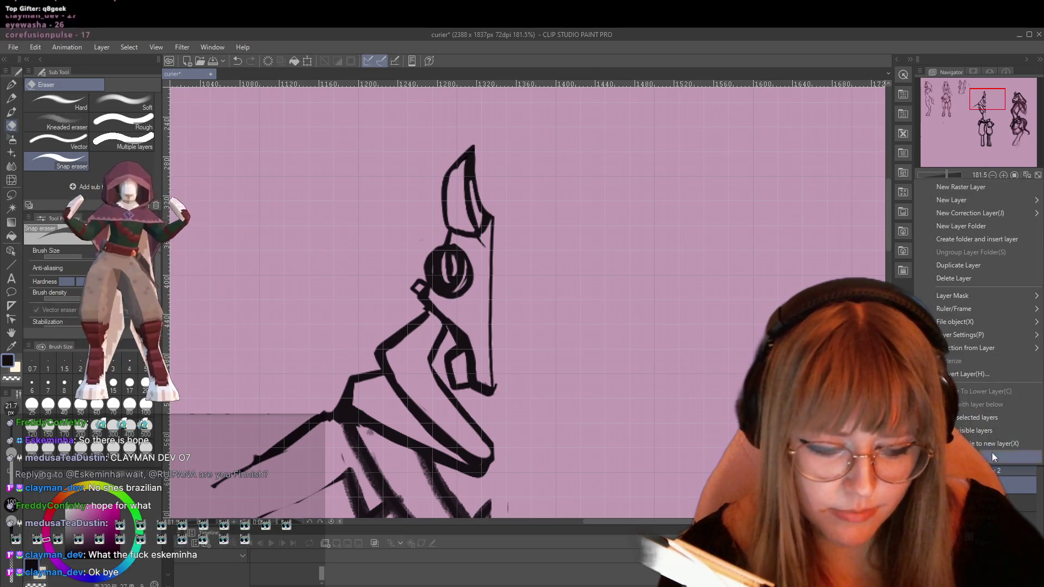
{"action": "left_click", "coordinate": [979, 420]}
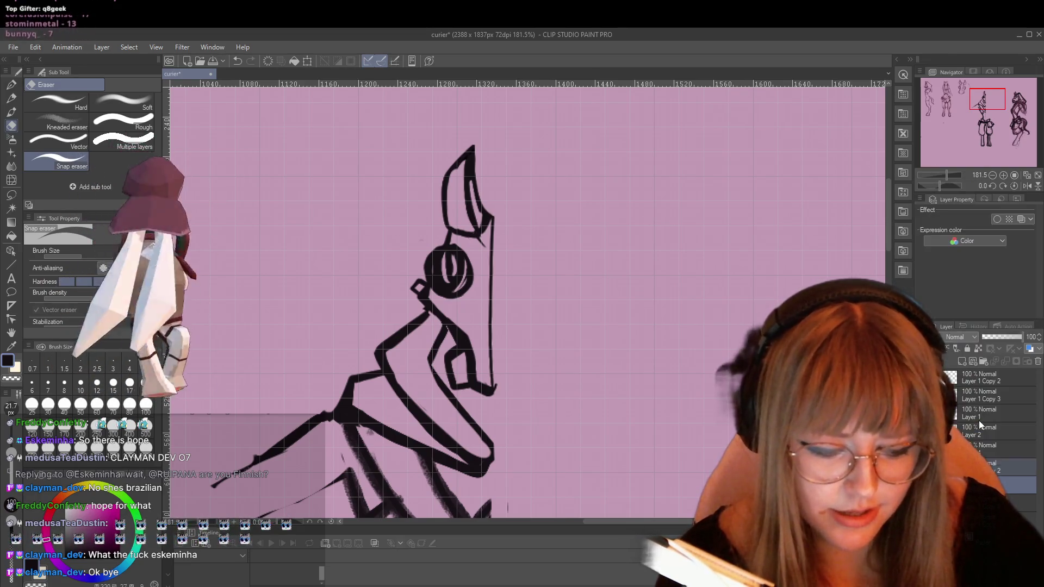
{"action": "scroll", "coordinate": [381, 262], "scroll_direction": "up", "scroll_amount": 1}
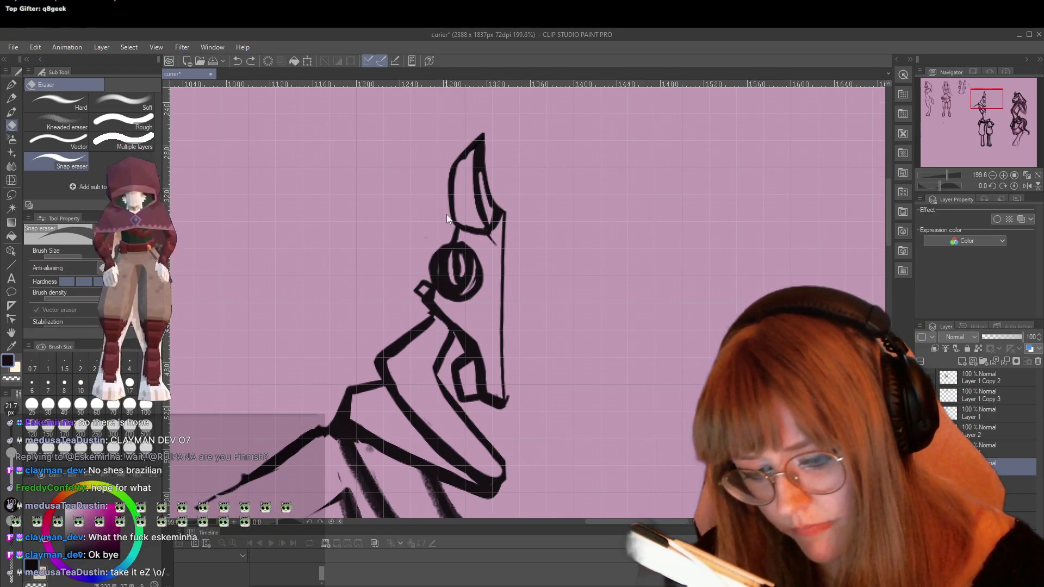
{"action": "left_click", "coordinate": [12, 194]}
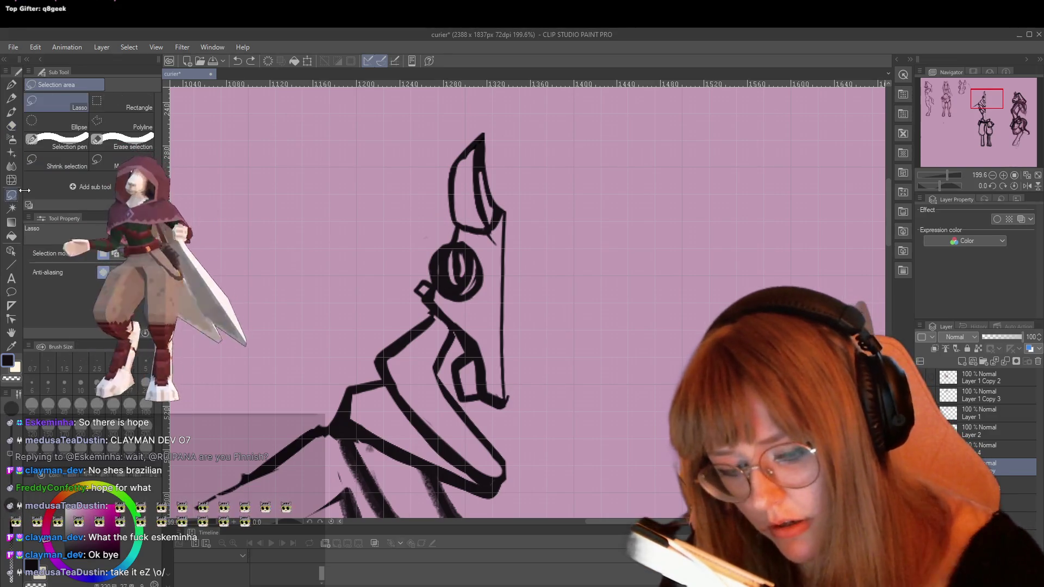
Lasso the eye, rotate it slightly clockwise, shift it up-right, then deselect.
{"action": "mouse_move", "coordinate": [422, 240]}
{"action": "left_mouse_down"}
{"action": "mouse_move", "coordinate": [465, 336]}
{"action": "mouse_move", "coordinate": [428, 231]}
{"action": "left_mouse_up"}
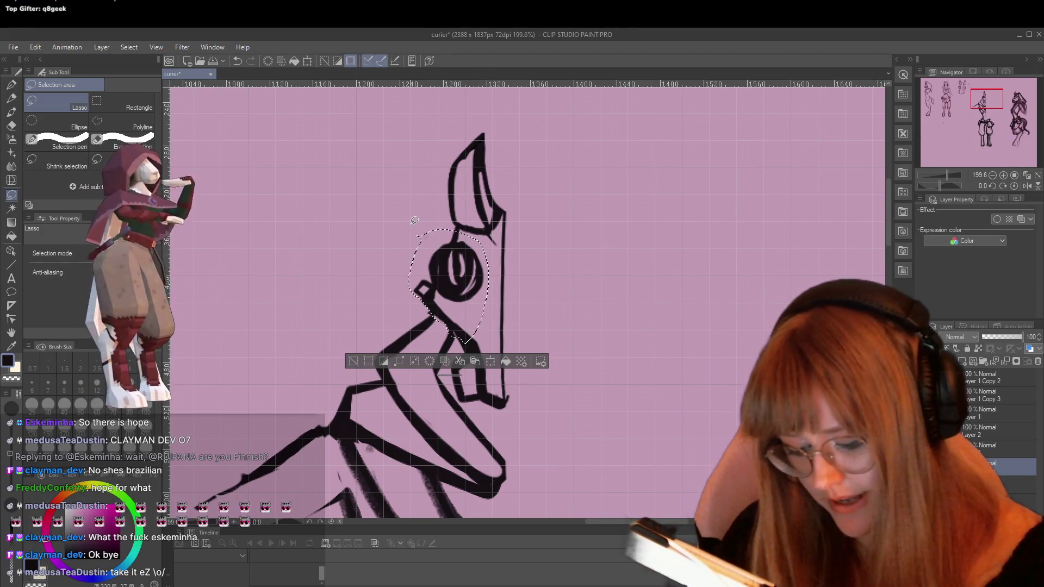
{"action": "key", "text": "ctrl+t"}
{"action": "left_click_drag", "start_coordinate": [494, 202], "coordinate": [504, 208]}
{"action": "left_click_drag", "start_coordinate": [464, 287], "coordinate": [468, 283]}
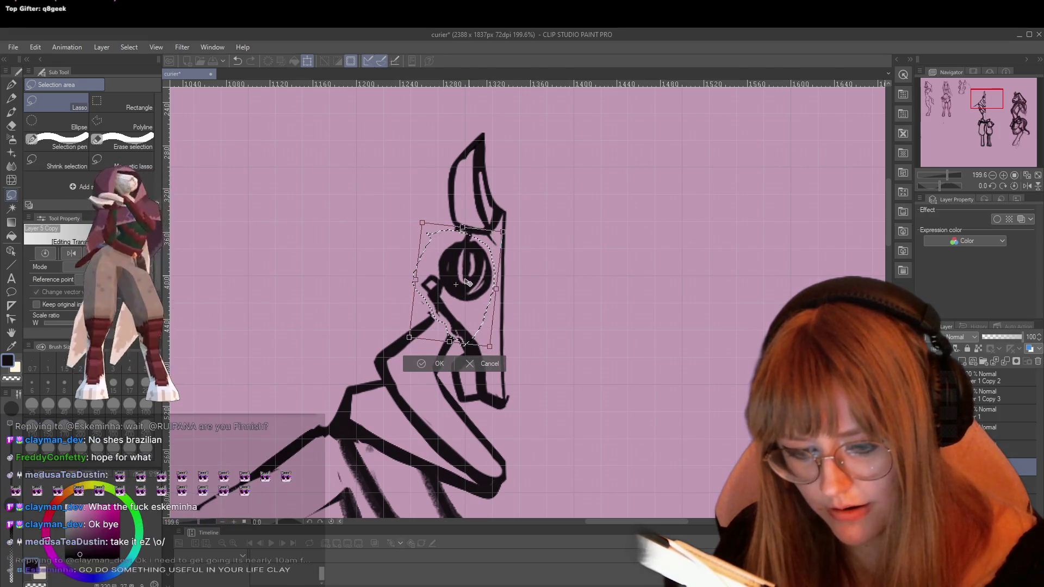
{"action": "left_click_drag", "start_coordinate": [518, 211], "coordinate": [523, 216]}
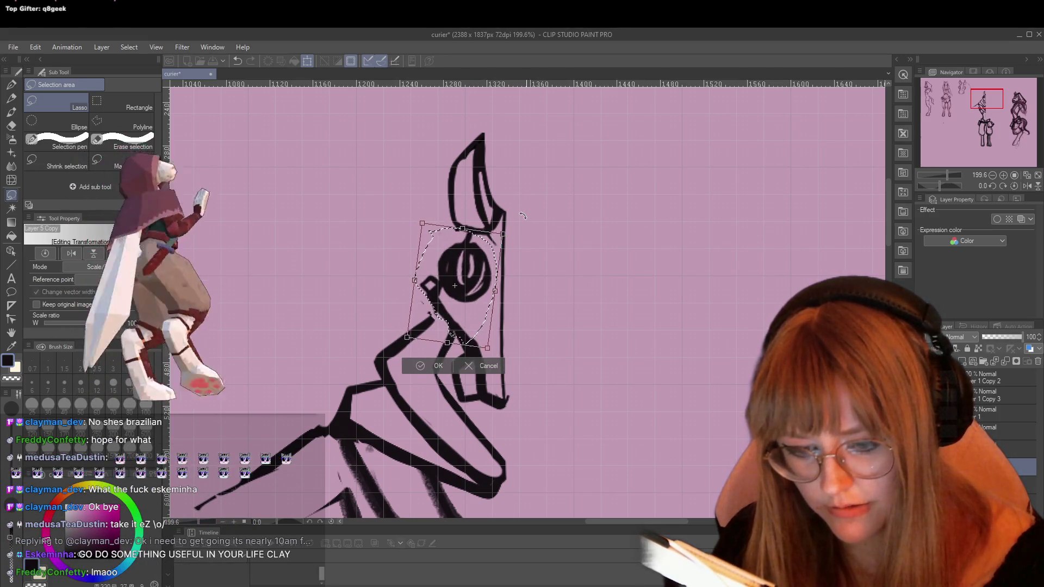
{"action": "left_click", "coordinate": [423, 366]}
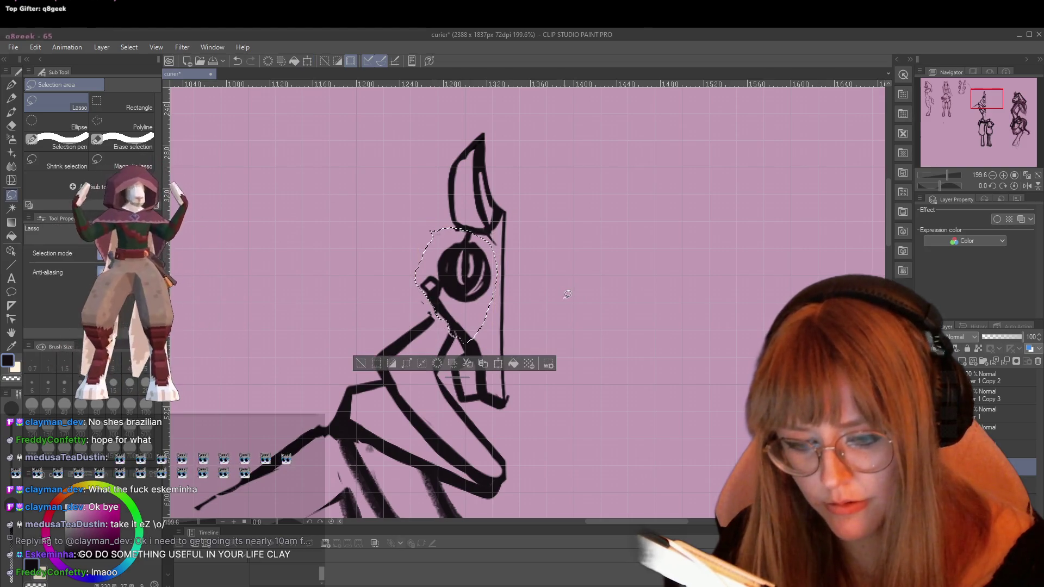
{"action": "key", "text": "ctrl+d"}
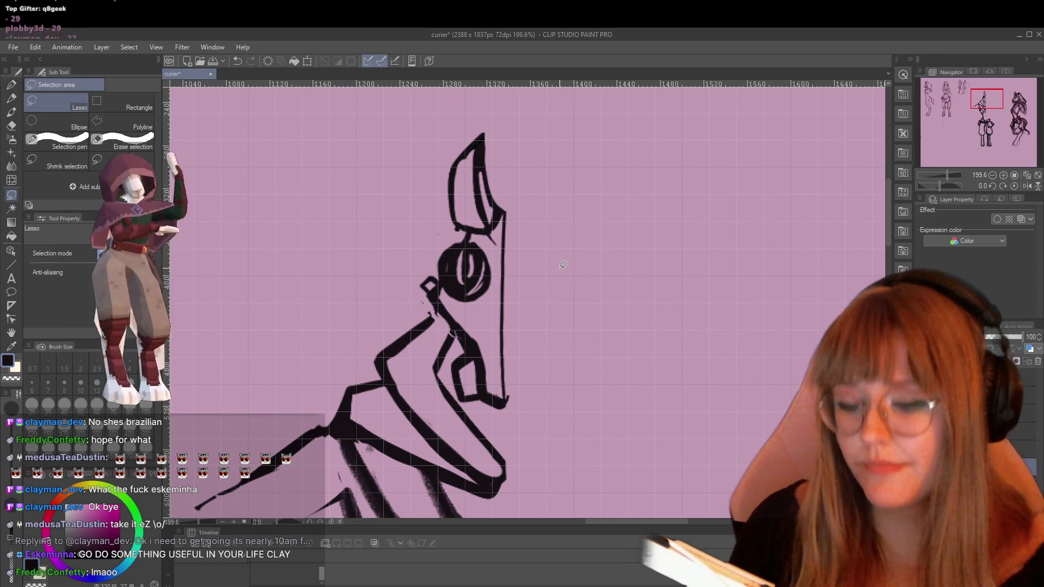
{"action": "key", "text": "p"}
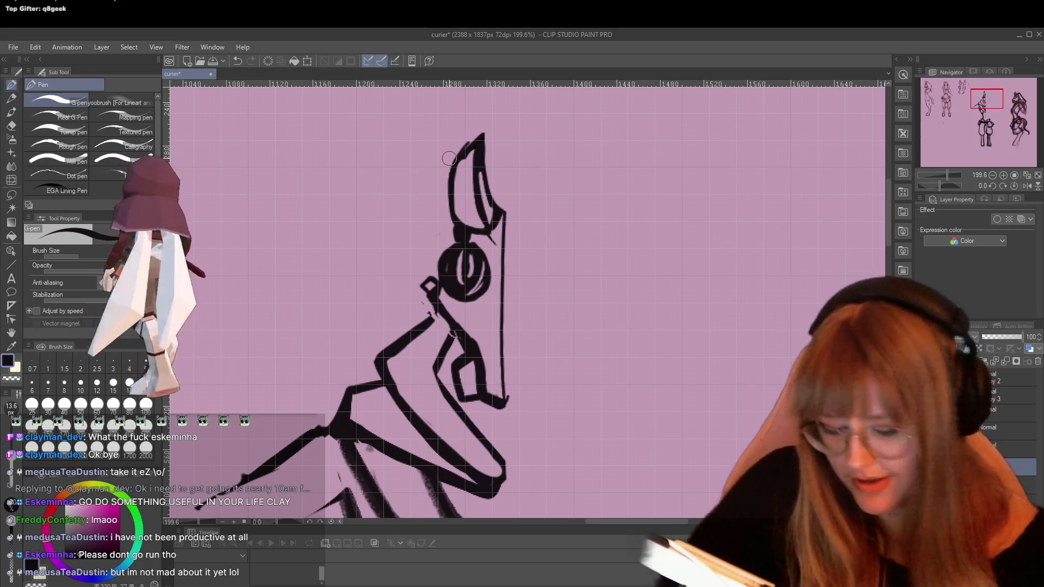
Erase the ear tip's top stroke, its thin spike tip and the thin vertical line below the ear.
{"action": "key", "text": "XF86AudioLowerVolume"}
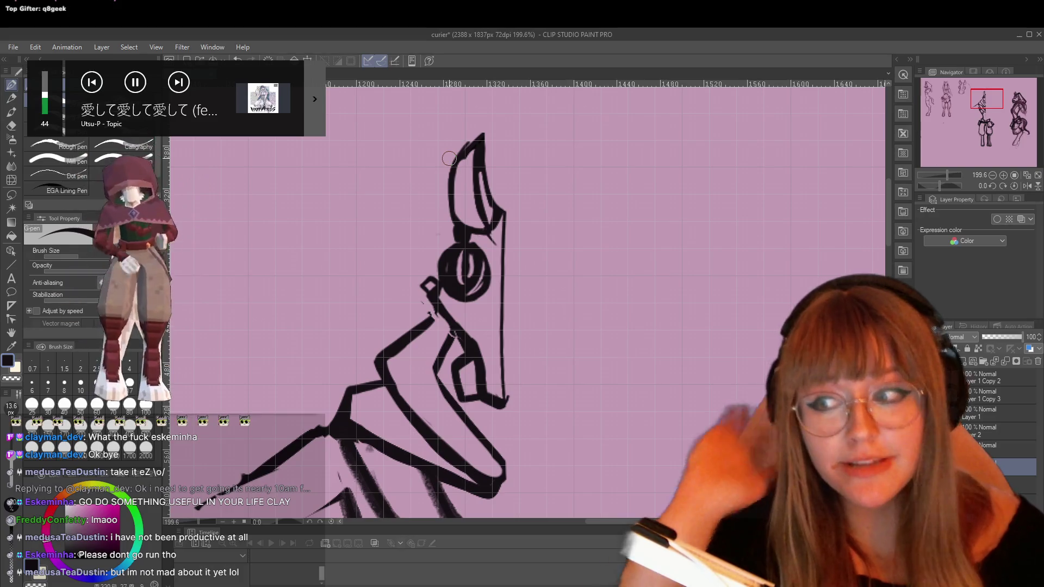
{"action": "key", "text": "e"}
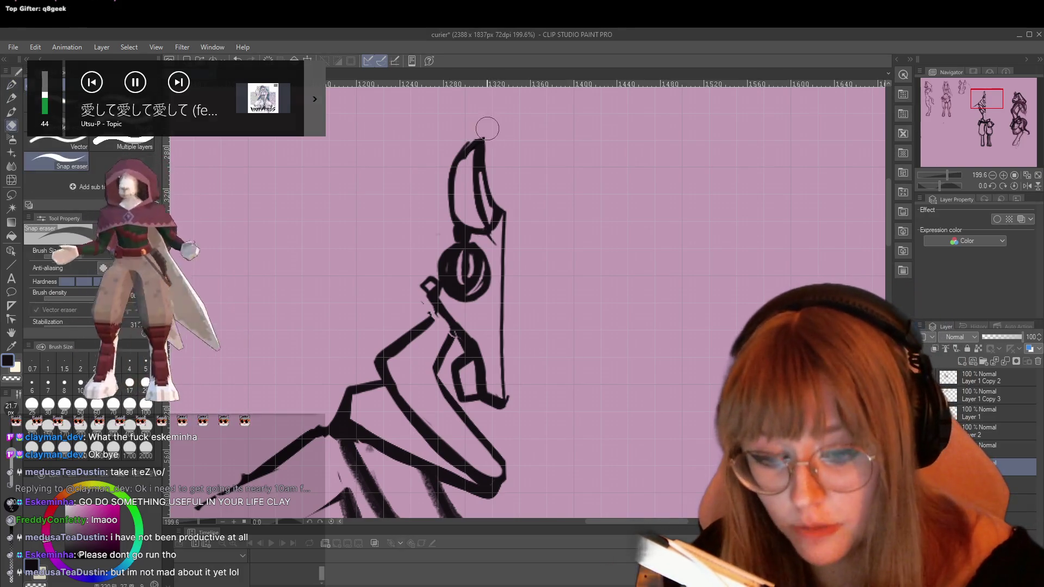
{"action": "left_click_drag", "start_coordinate": [491, 140], "coordinate": [462, 159]}
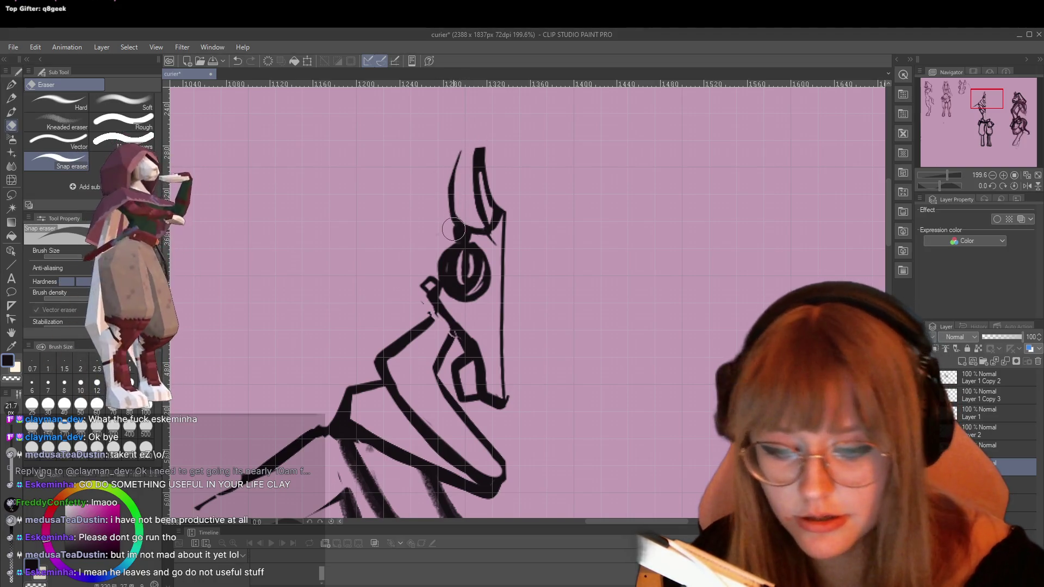
{"action": "key", "text": "p"}
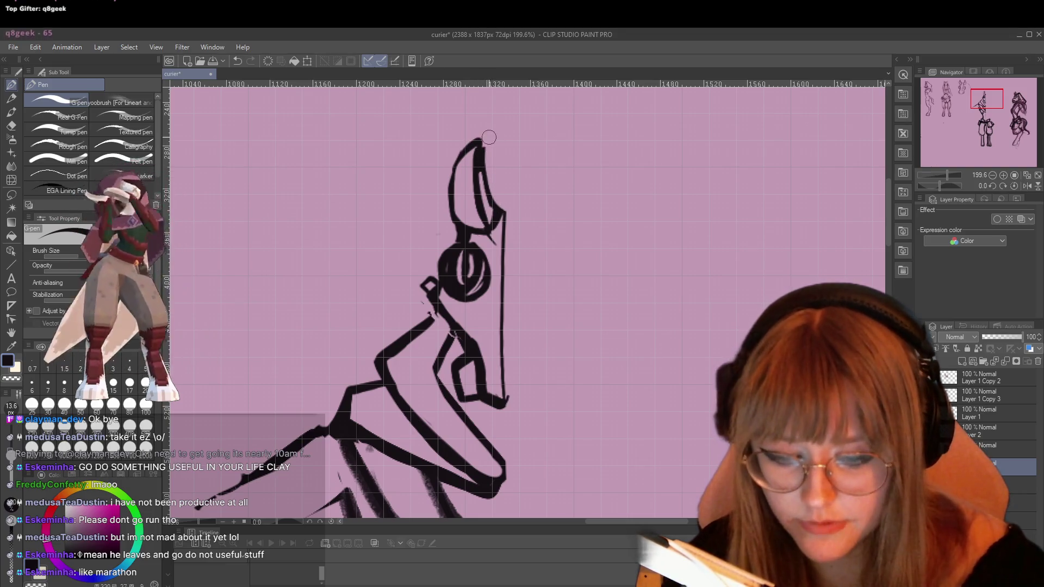
{"action": "key", "text": "e"}
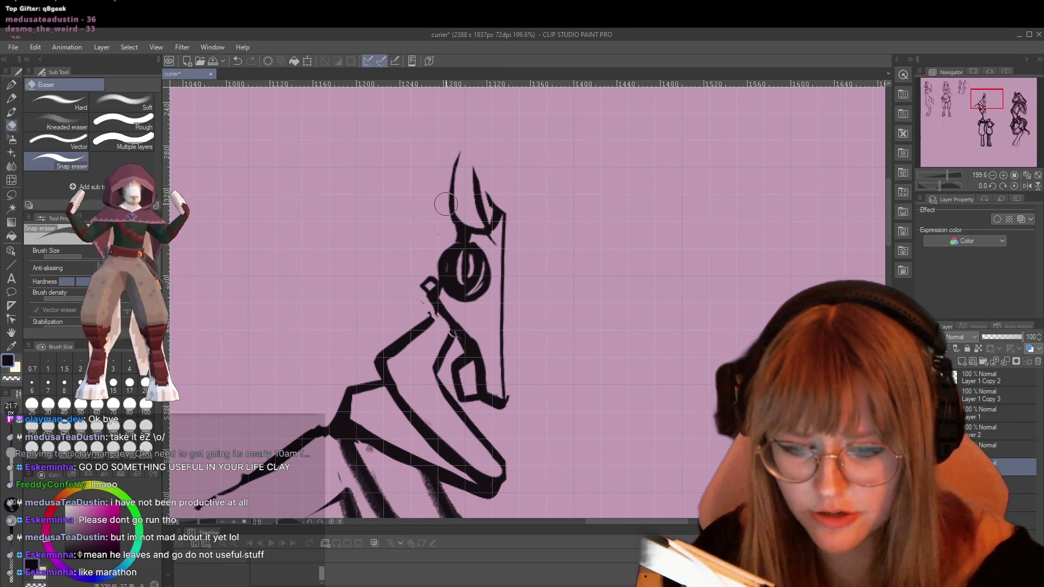
{"action": "left_click_drag", "start_coordinate": [474, 158], "coordinate": [485, 202]}
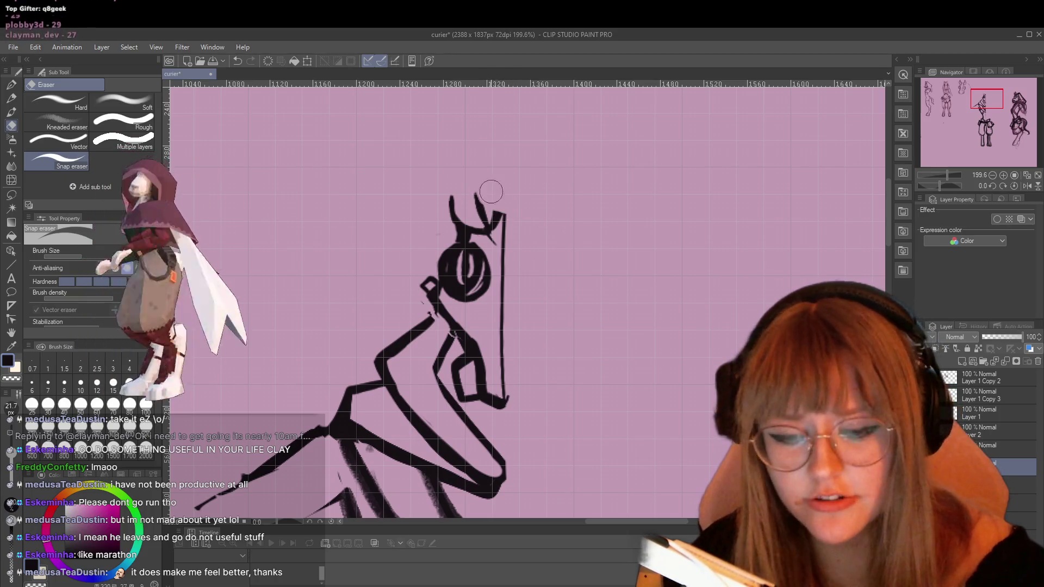
{"action": "key", "text": "p"}
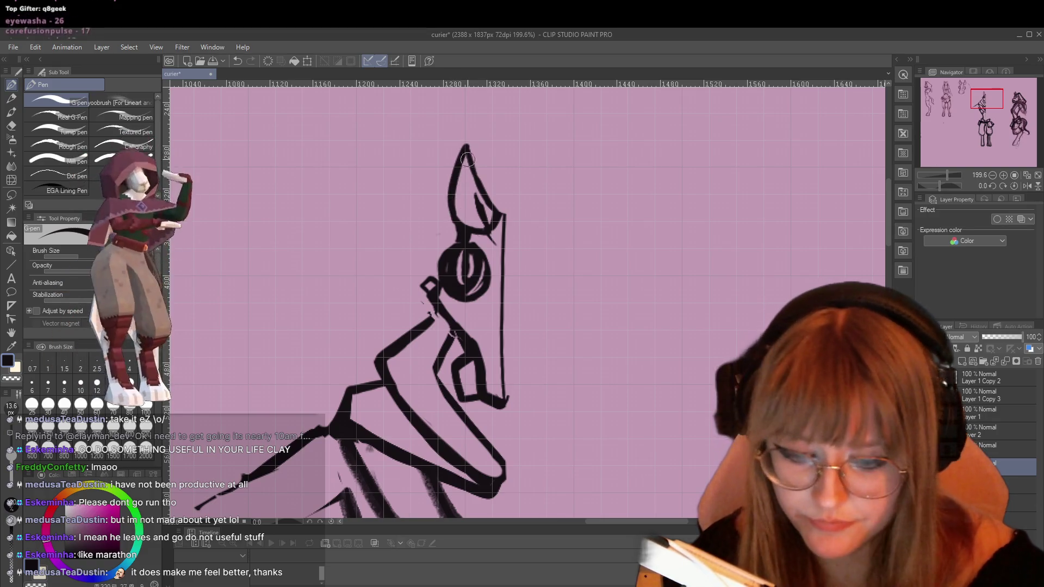
{"action": "key", "text": "e"}
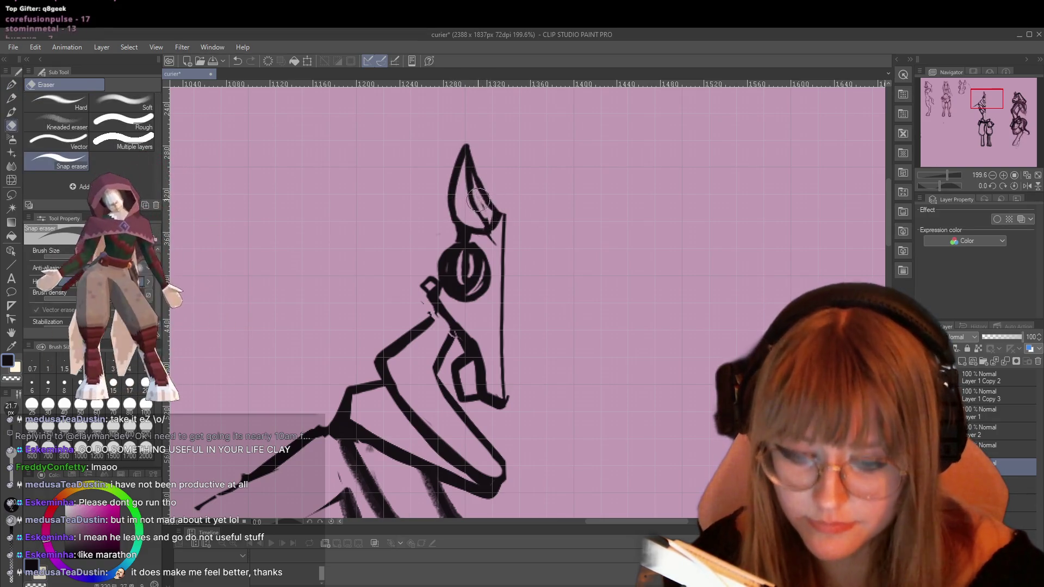
{"action": "key", "text": "p"}
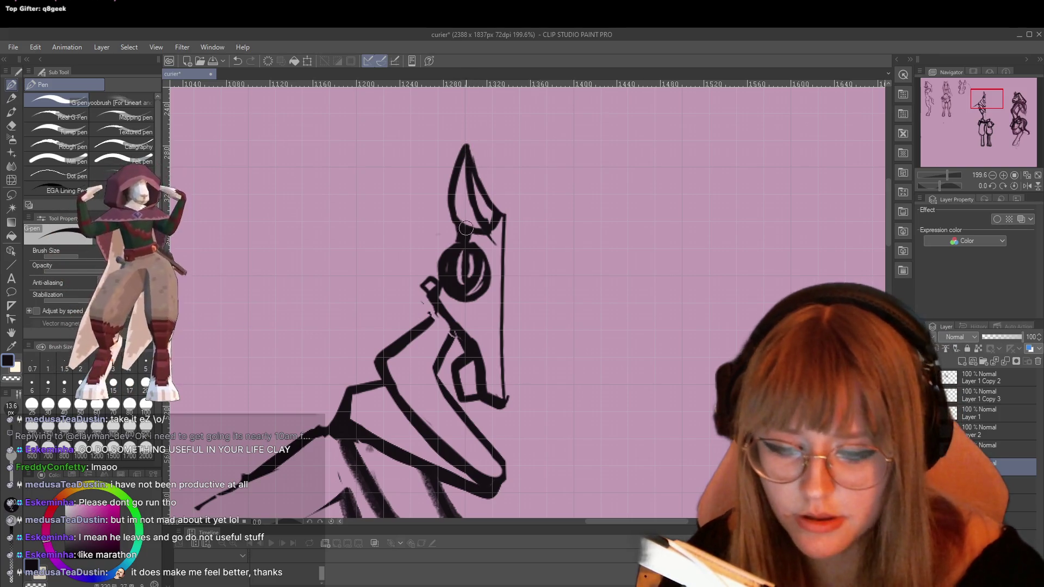
{"action": "key", "text": "e"}
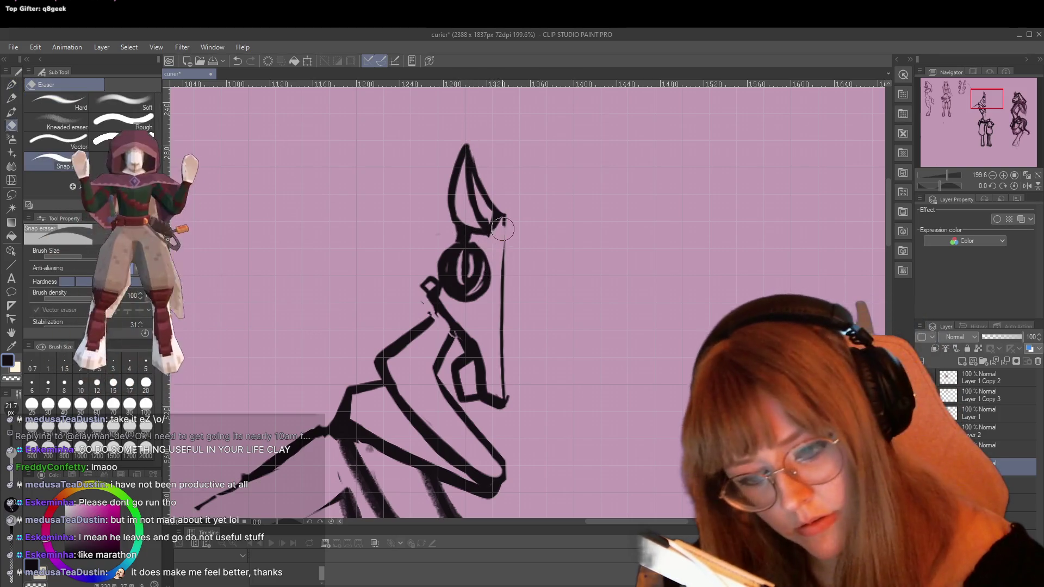
{"action": "left_click_drag", "start_coordinate": [502, 230], "coordinate": [509, 330]}
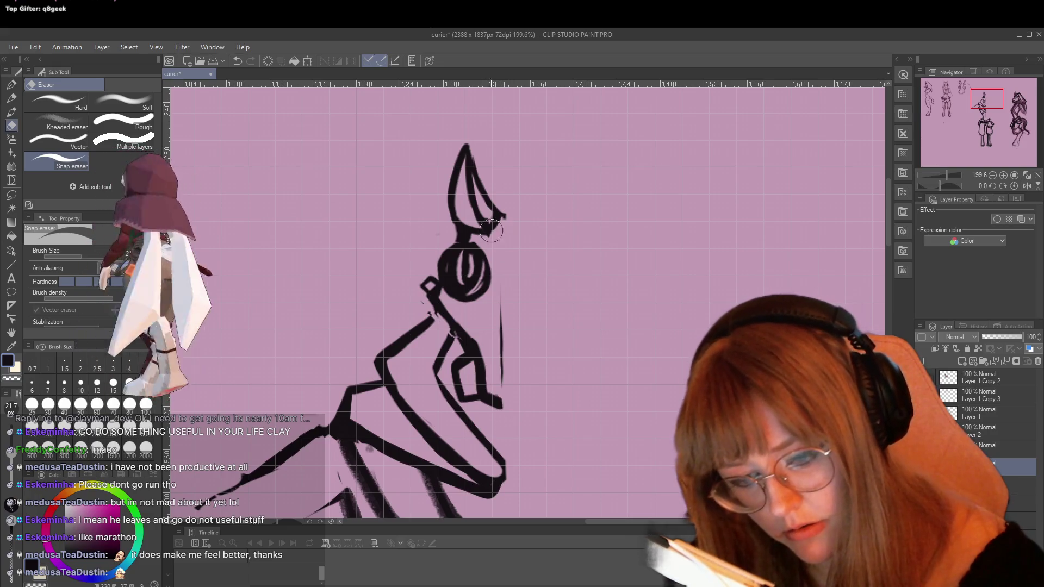
{"action": "key", "text": "p"}
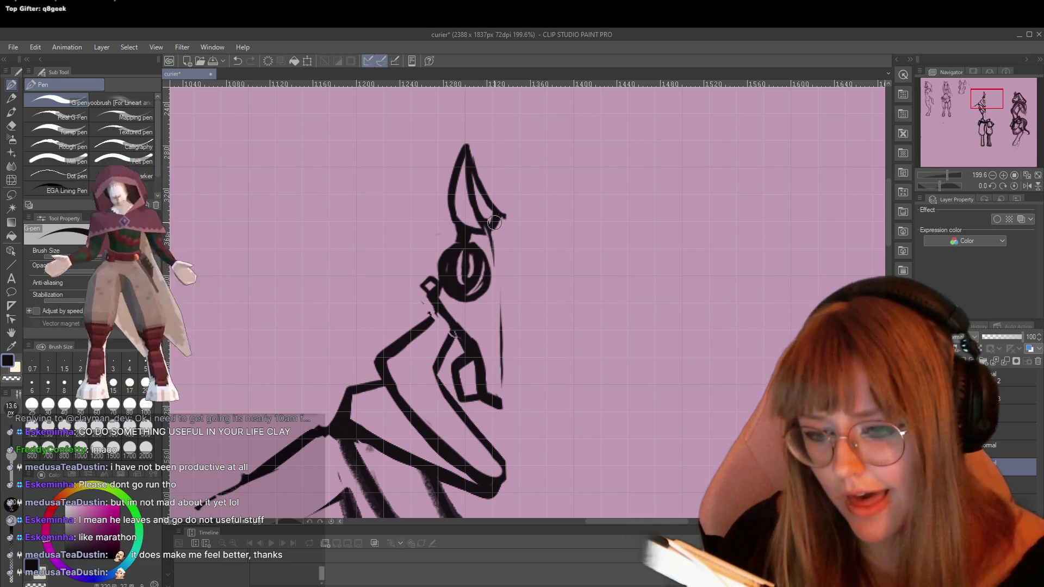
Redraw the face edge from the eye down to the neck and erase a stray stroke below the ear.
{"action": "left_click_drag", "start_coordinate": [492, 262], "coordinate": [502, 297]}
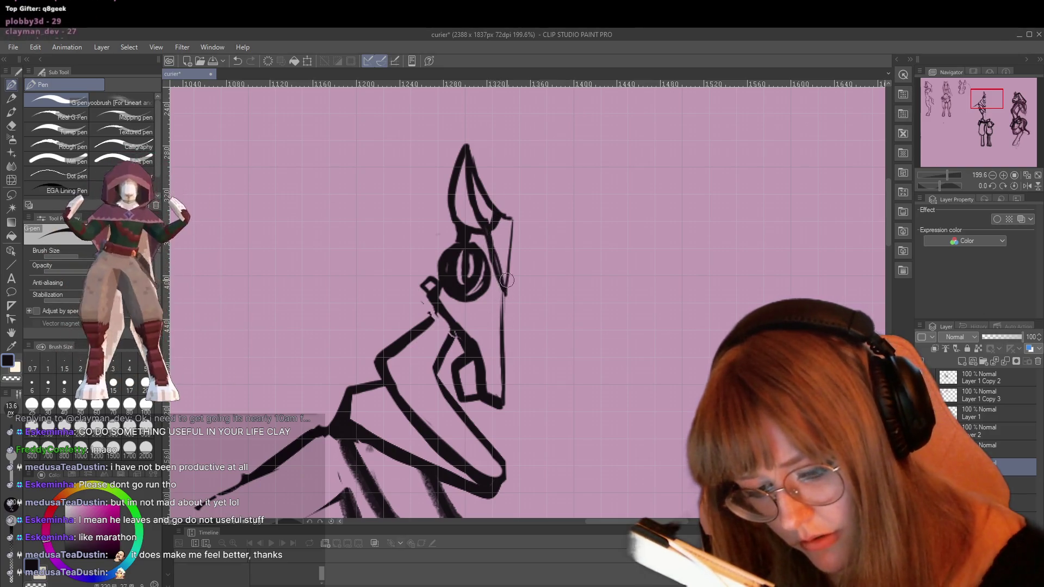
{"action": "key", "text": "e"}
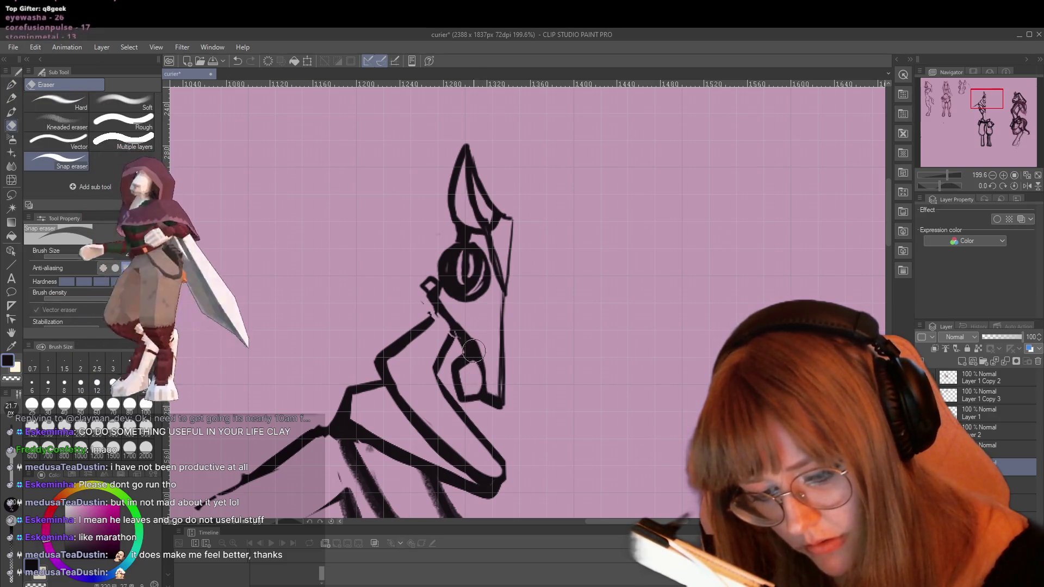
{"action": "key", "text": "p"}
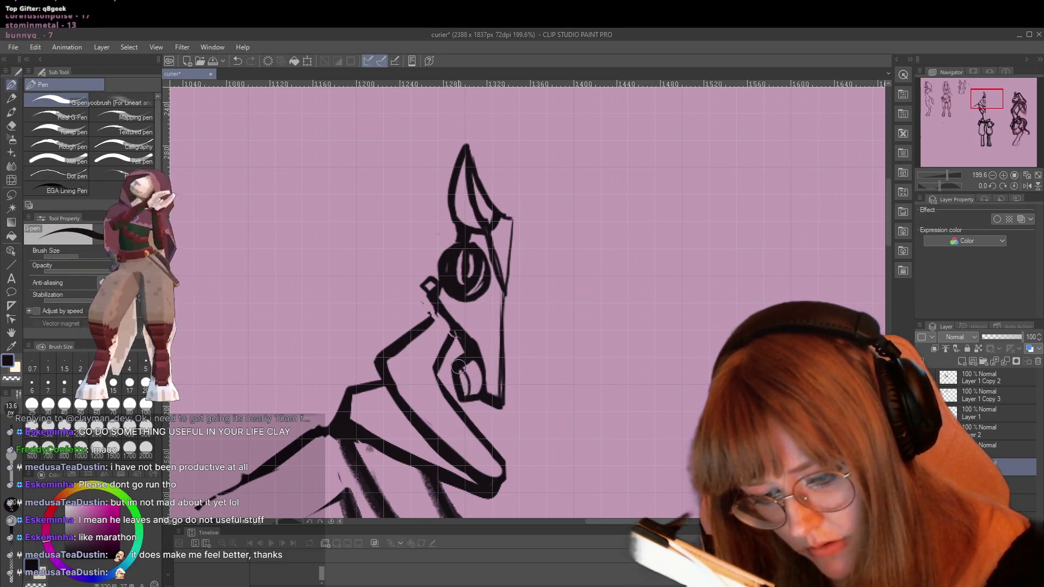
{"action": "key", "text": "e"}
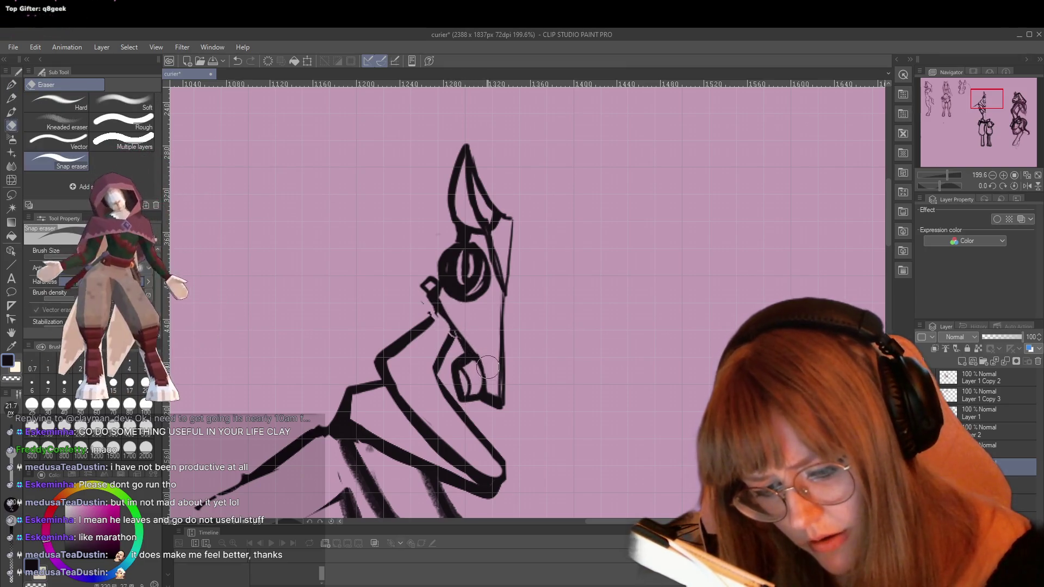
{"action": "left_click_drag", "start_coordinate": [511, 224], "coordinate": [513, 275]}
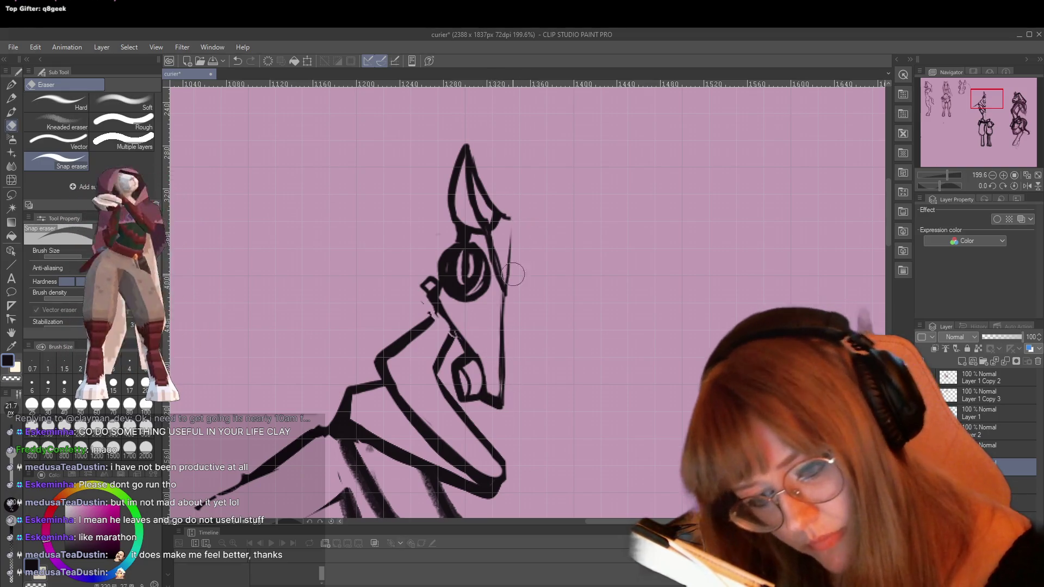
{"action": "key", "text": "p"}
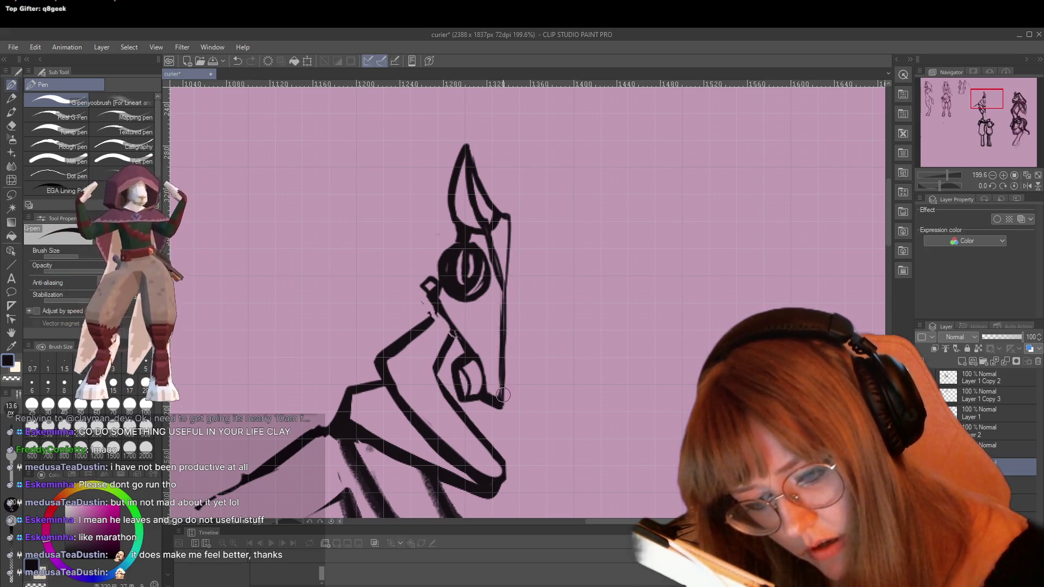
{"action": "key", "text": "e"}
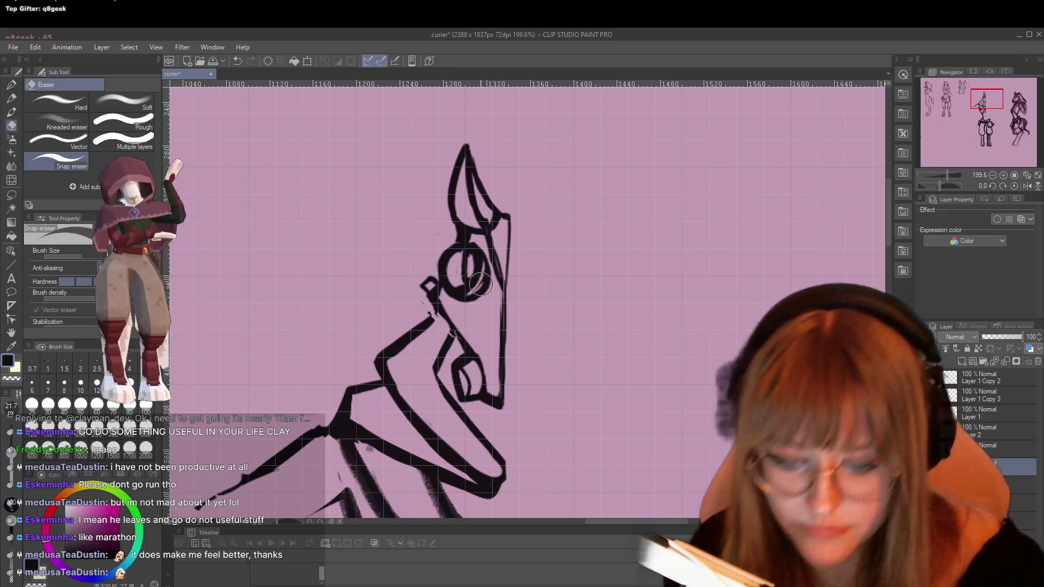
{"action": "scroll", "coordinate": [438, 270], "scroll_direction": "down", "scroll_amount": 3}
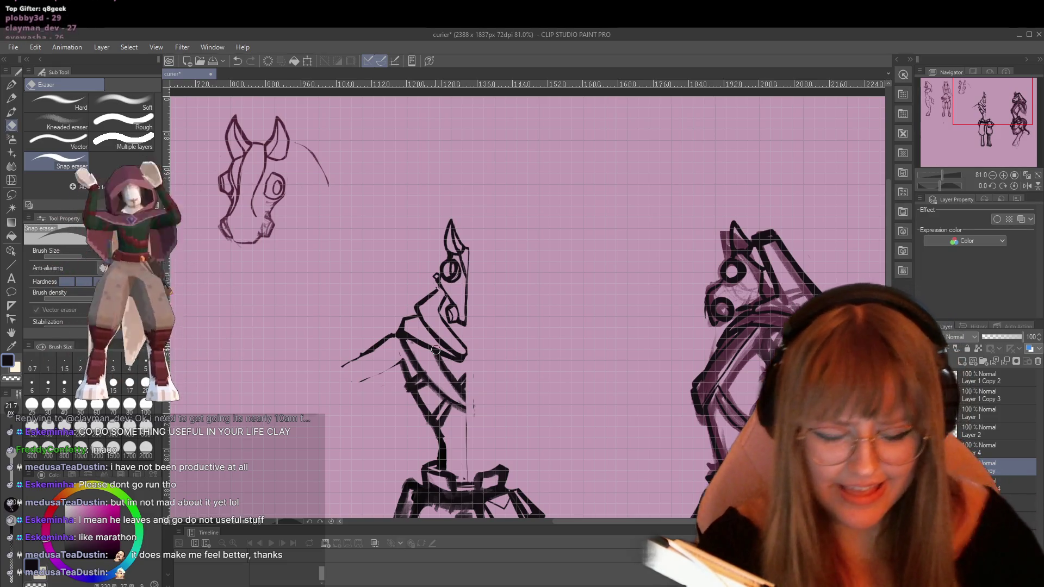
{"action": "scroll", "coordinate": [359, 286], "scroll_direction": "up", "scroll_amount": 3}
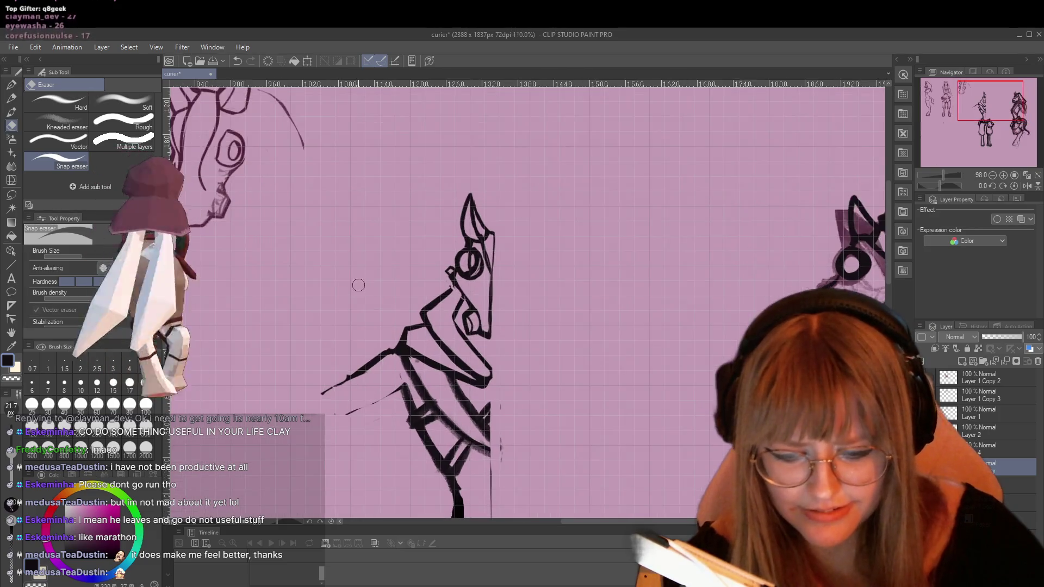
{"action": "scroll", "coordinate": [392, 327], "scroll_direction": "up", "scroll_amount": 1}
{"action": "scroll", "coordinate": [473, 245], "scroll_direction": "up", "scroll_amount": 1}
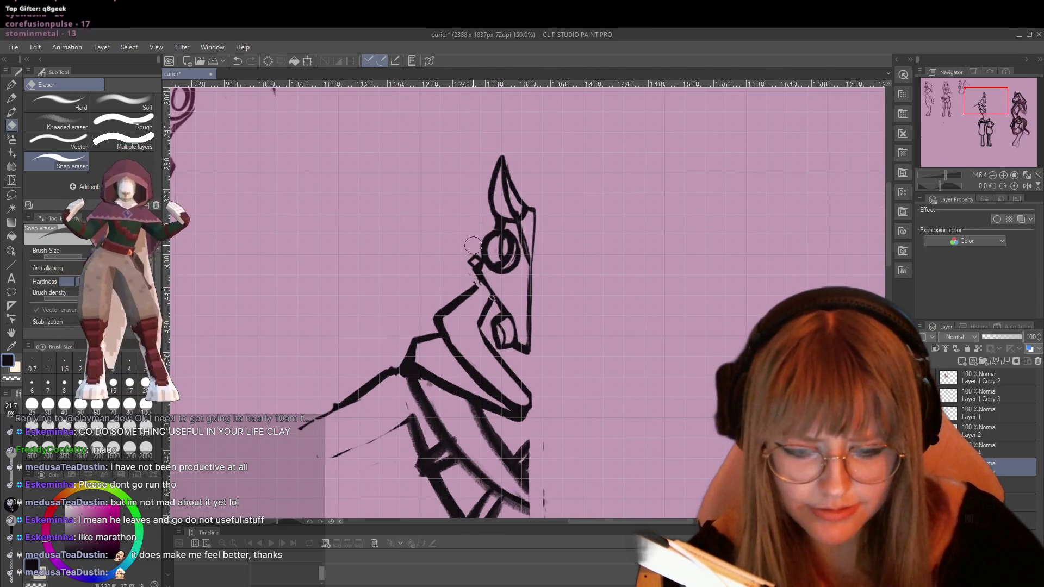
{"action": "key", "text": "p"}
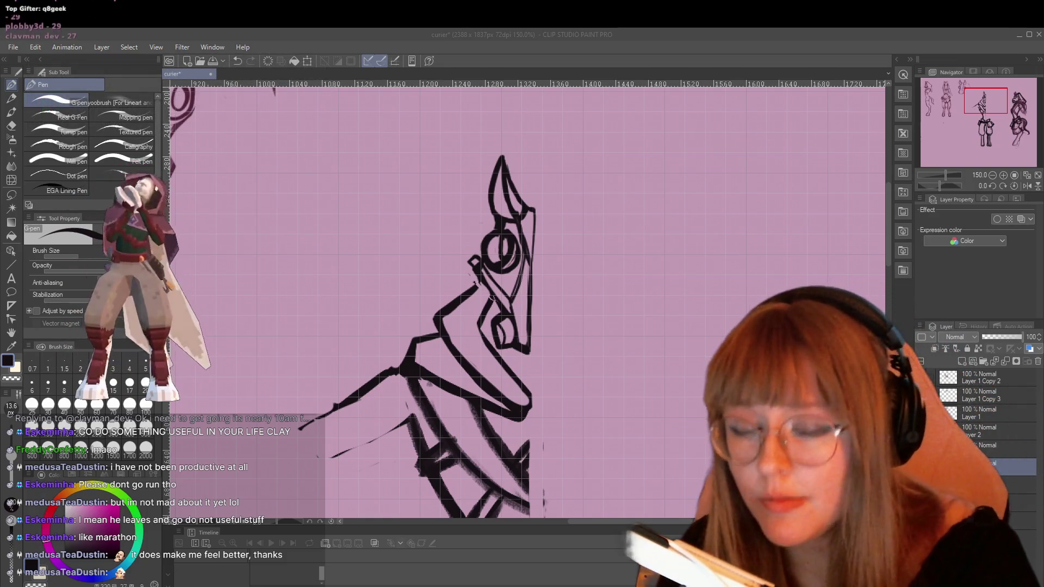
Lasso the horse head and rotate it slightly clockwise.
{"action": "left_click", "coordinate": [11, 194]}
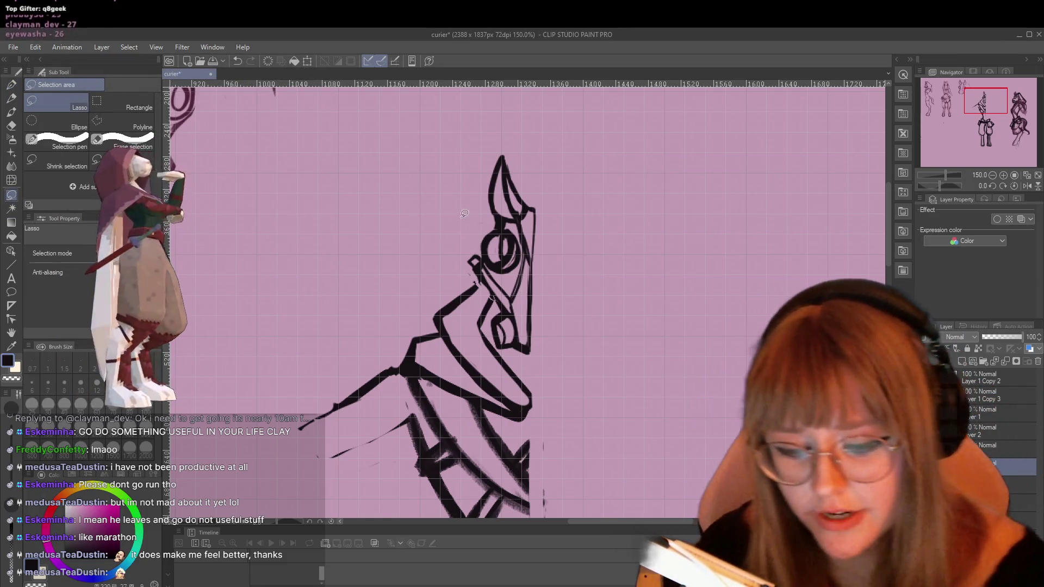
{"action": "mouse_move", "coordinate": [459, 231]}
{"action": "left_mouse_down"}
{"action": "mouse_move", "coordinate": [489, 285]}
{"action": "mouse_move", "coordinate": [498, 348]}
{"action": "mouse_move", "coordinate": [586, 301]}
{"action": "mouse_move", "coordinate": [473, 140]}
{"action": "left_mouse_up"}
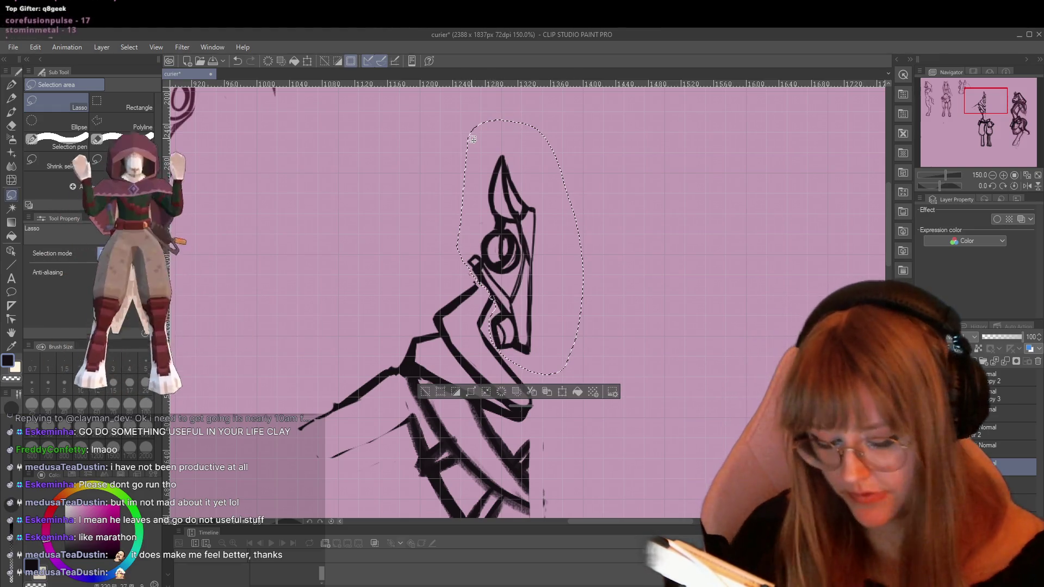
{"action": "key", "text": "ctrl+t"}
{"action": "left_click_drag", "start_coordinate": [600, 96], "coordinate": [605, 98]}
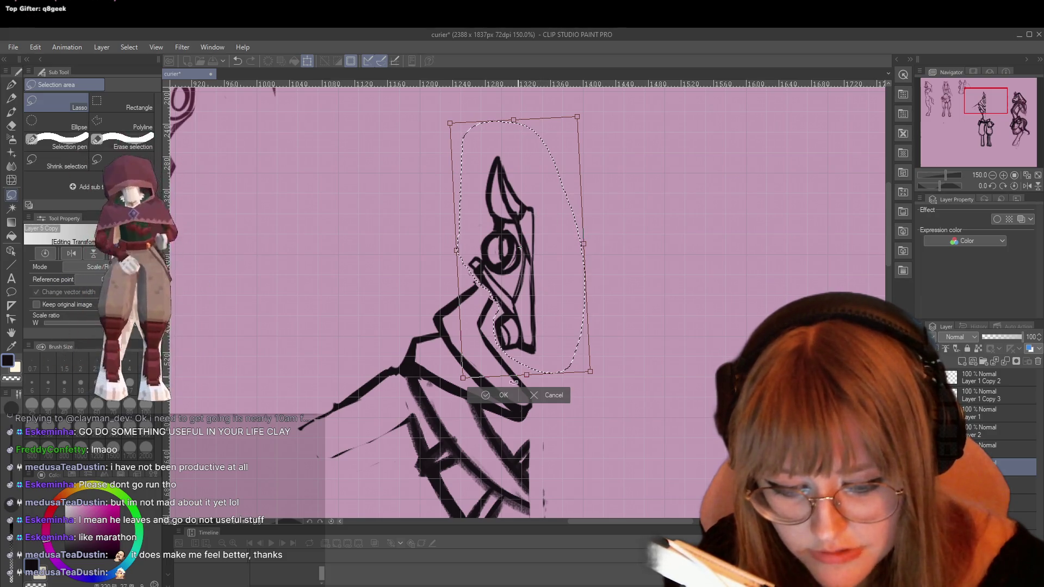
{"action": "left_click", "coordinate": [492, 395]}
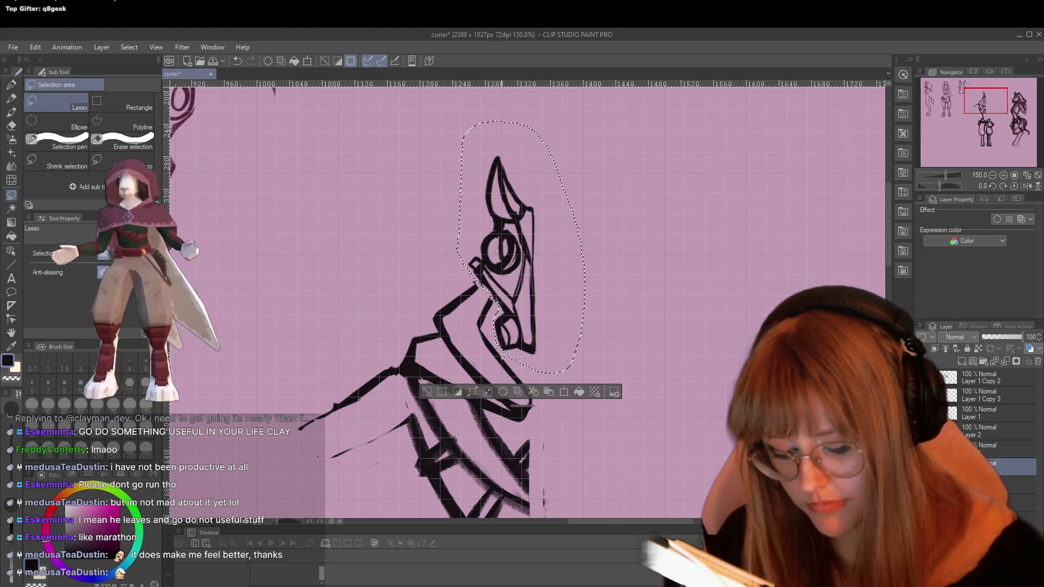
Flip the half head horizontally and move it left to meet the other half.
{"action": "key", "text": "ctrl+t"}
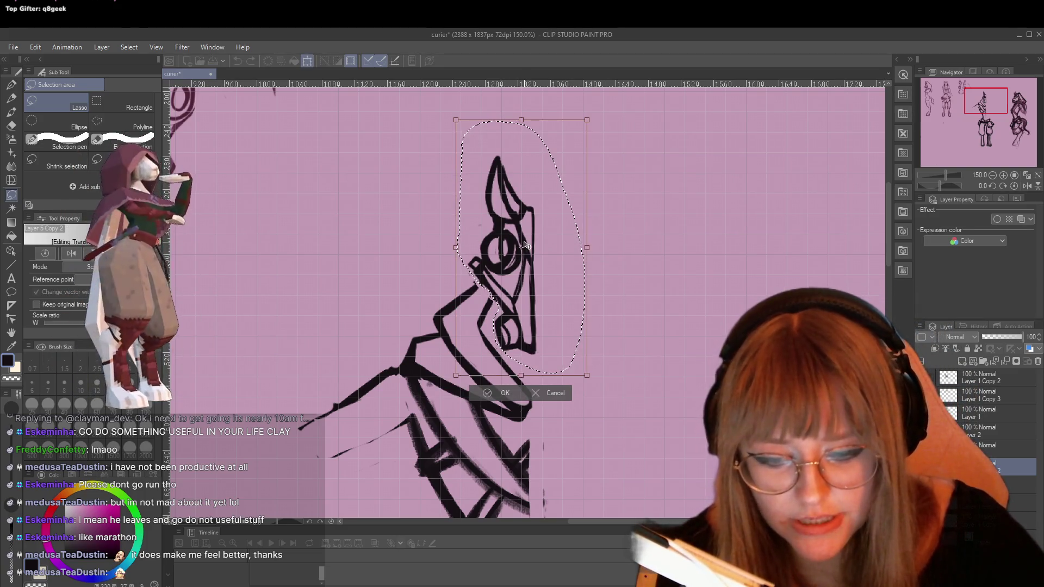
{"action": "right_click", "coordinate": [542, 248]}
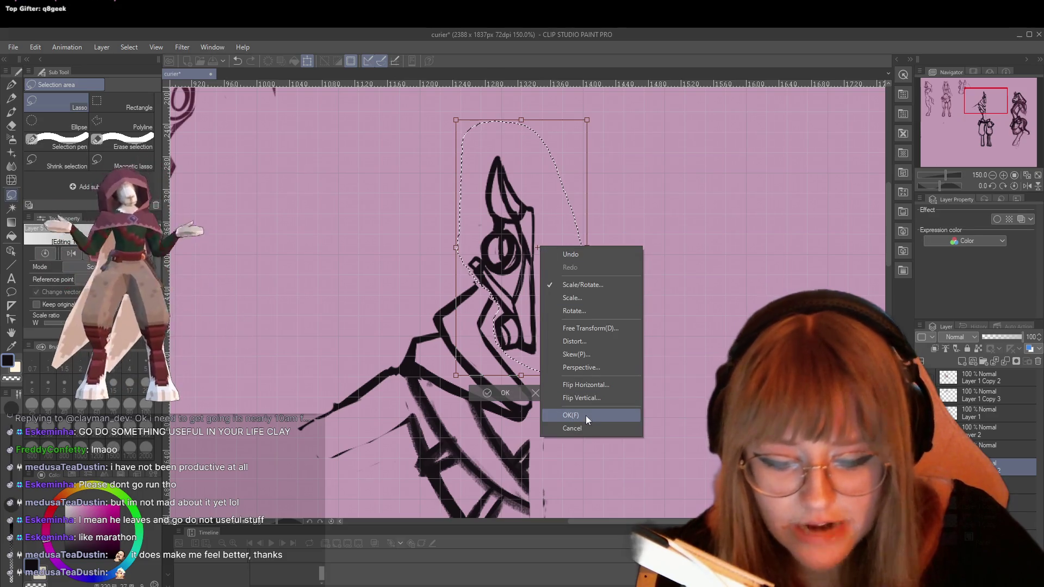
{"action": "left_click", "coordinate": [585, 385]}
{"action": "left_click_drag", "start_coordinate": [556, 300], "coordinate": [544, 305]}
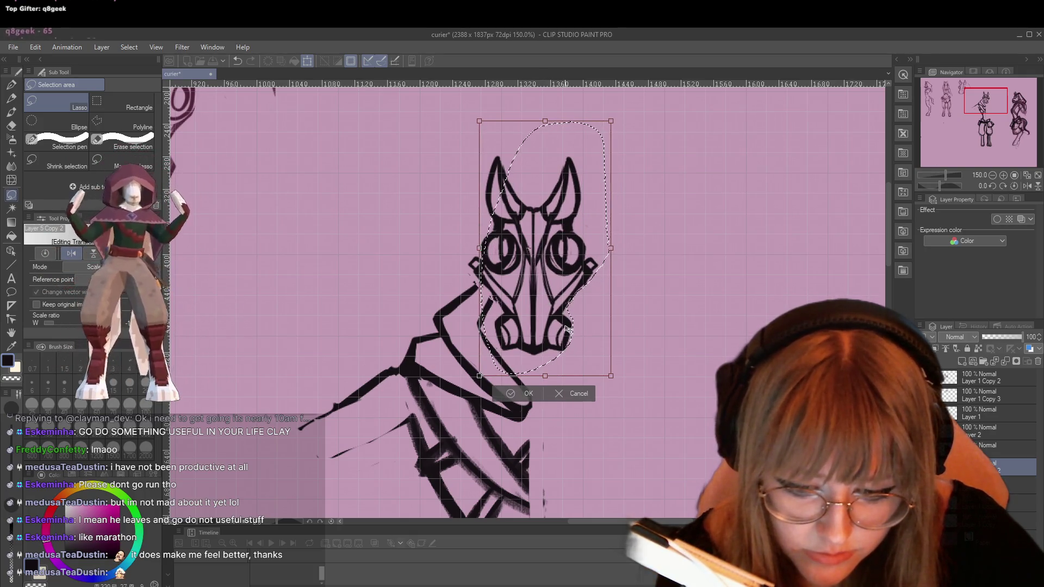
{"action": "left_click", "coordinate": [514, 393]}
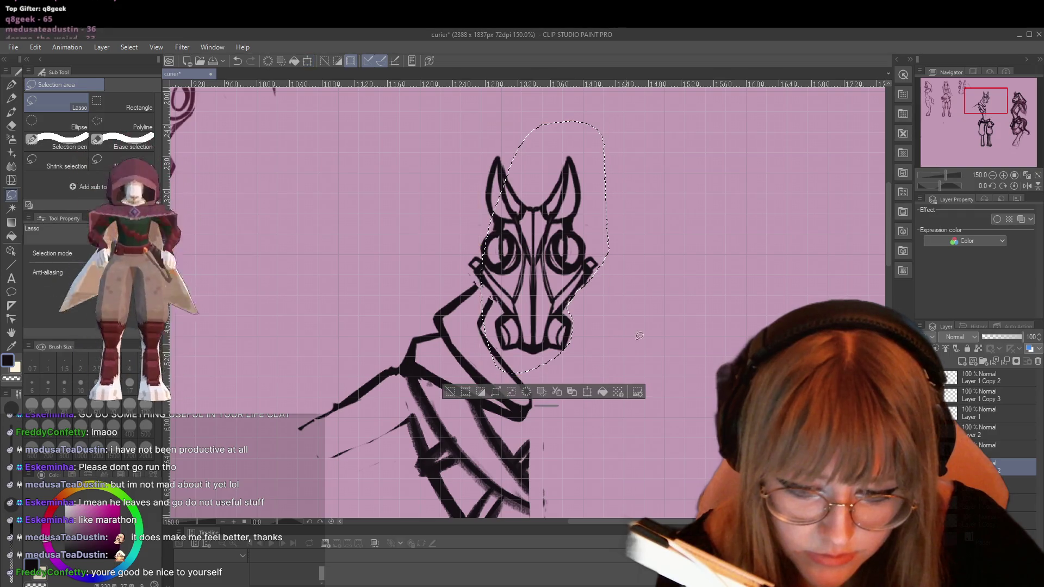
{"action": "scroll", "coordinate": [571, 216], "scroll_direction": "down", "scroll_amount": 2}
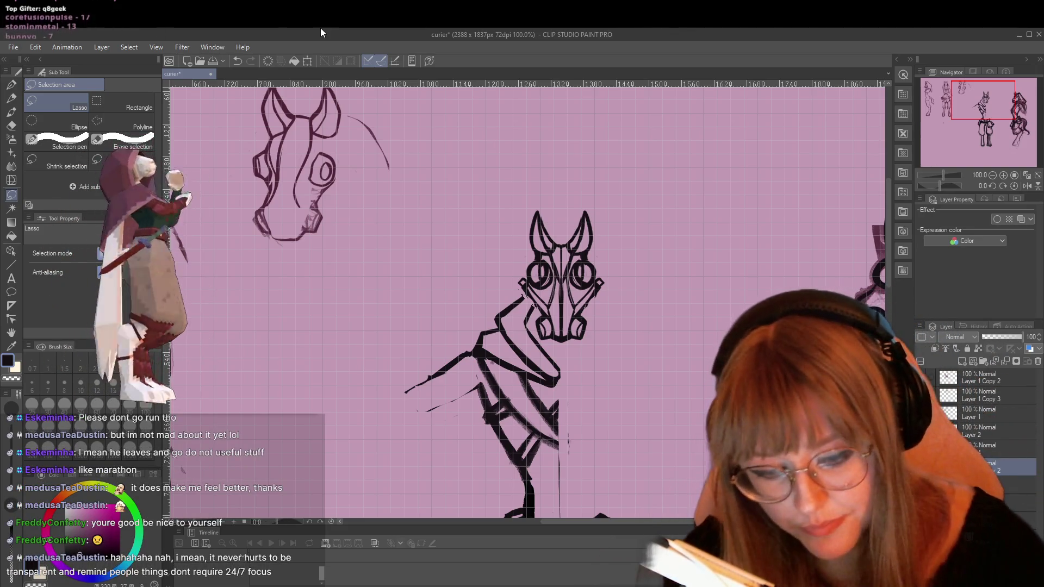
{"action": "scroll", "coordinate": [566, 276], "scroll_direction": "up", "scroll_amount": 2}
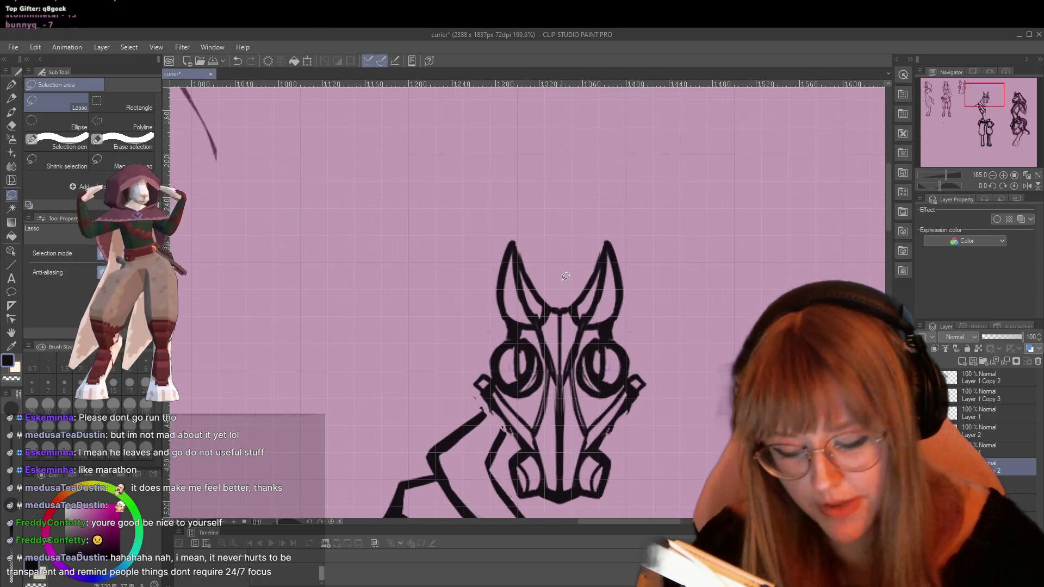
{"action": "scroll", "coordinate": [567, 276], "scroll_direction": "up", "scroll_amount": 1}
{"action": "key", "text": "e"}
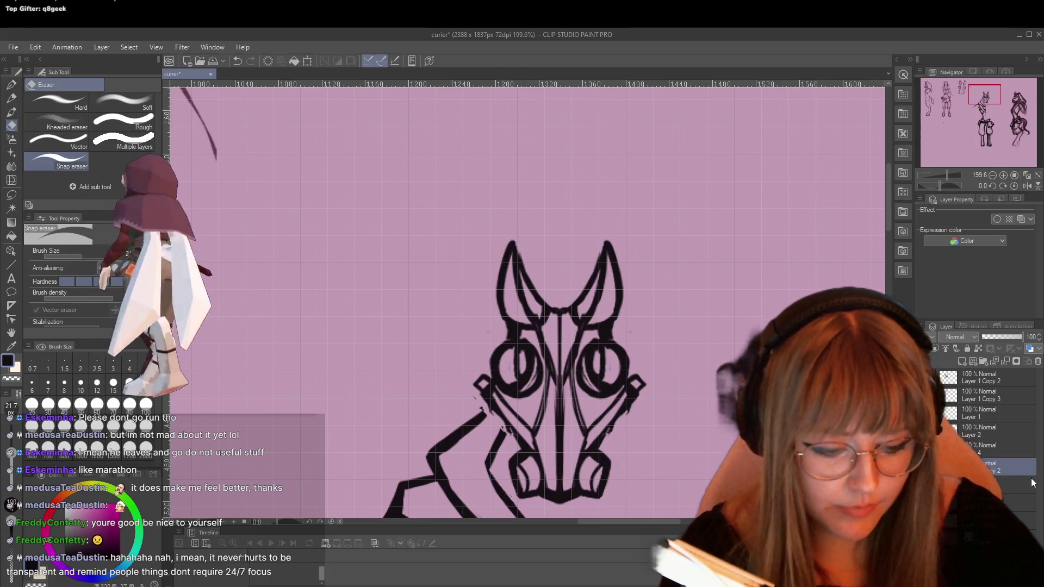
{"action": "right_click", "coordinate": [1006, 482]}
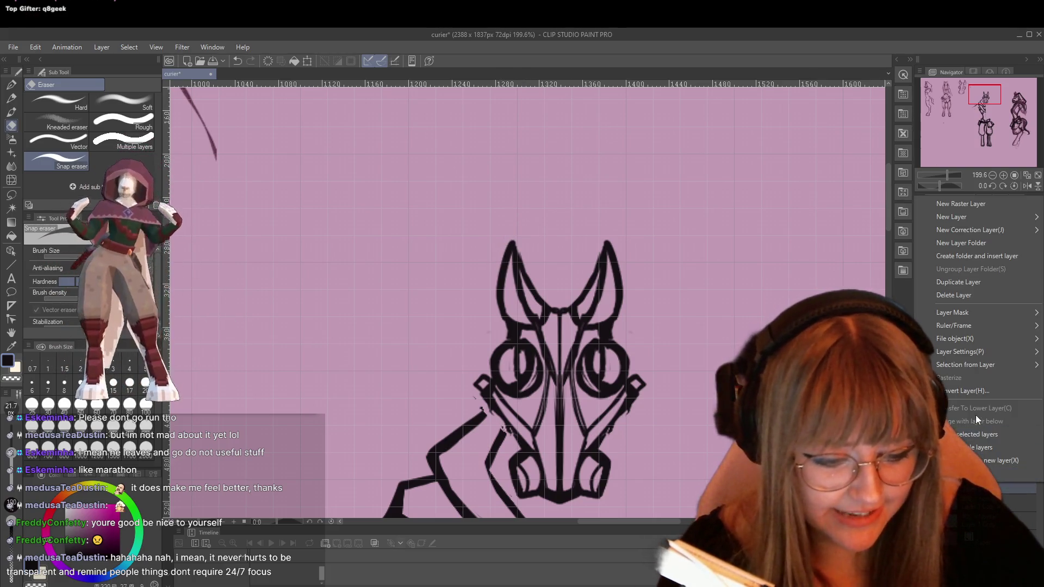
{"action": "key", "text": "Escape"}
{"action": "scroll", "coordinate": [697, 346], "scroll_direction": "up", "scroll_amount": 1}
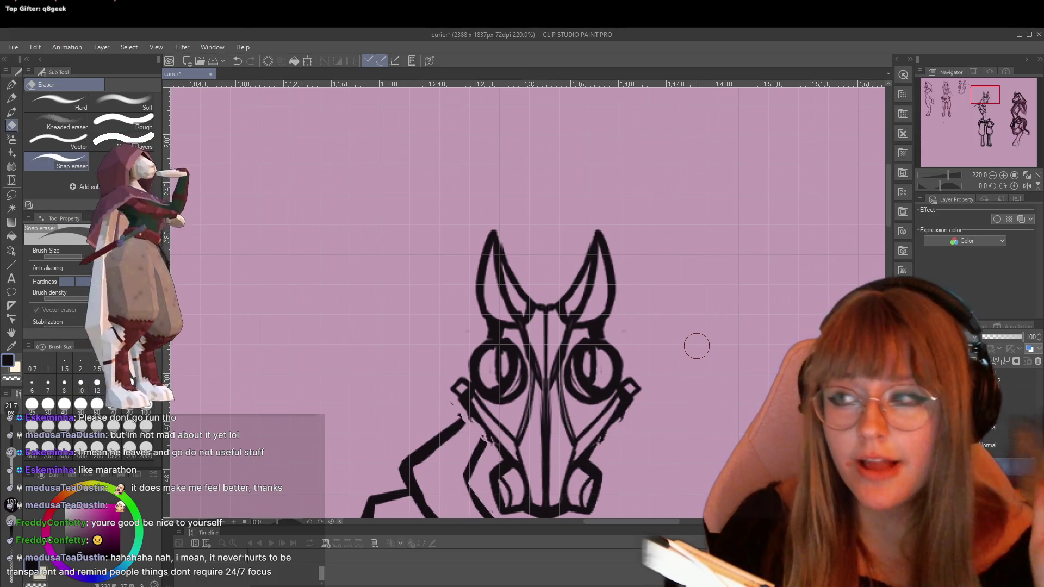
Thin both ear tips to points and clean the brow notch and the dark blob between the ears.
{"action": "left_click_drag", "start_coordinate": [487, 233], "coordinate": [469, 266]}
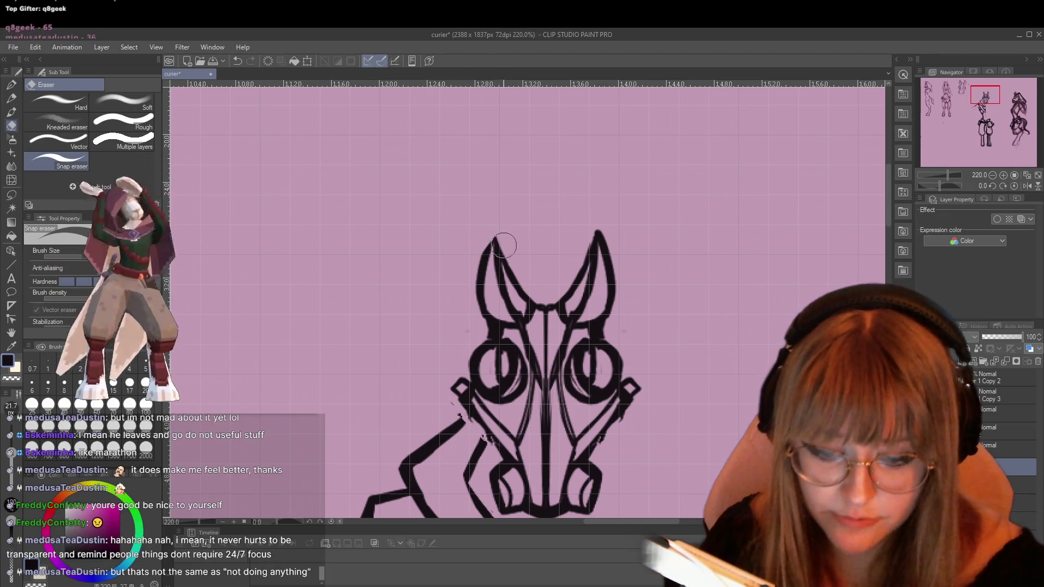
{"action": "left_click_drag", "start_coordinate": [594, 224], "coordinate": [624, 296]}
{"action": "mouse_move", "coordinate": [544, 318]}
{"action": "left_mouse_down"}
{"action": "mouse_move", "coordinate": [545, 373]}
{"action": "mouse_move", "coordinate": [536, 356]}
{"action": "left_mouse_up"}
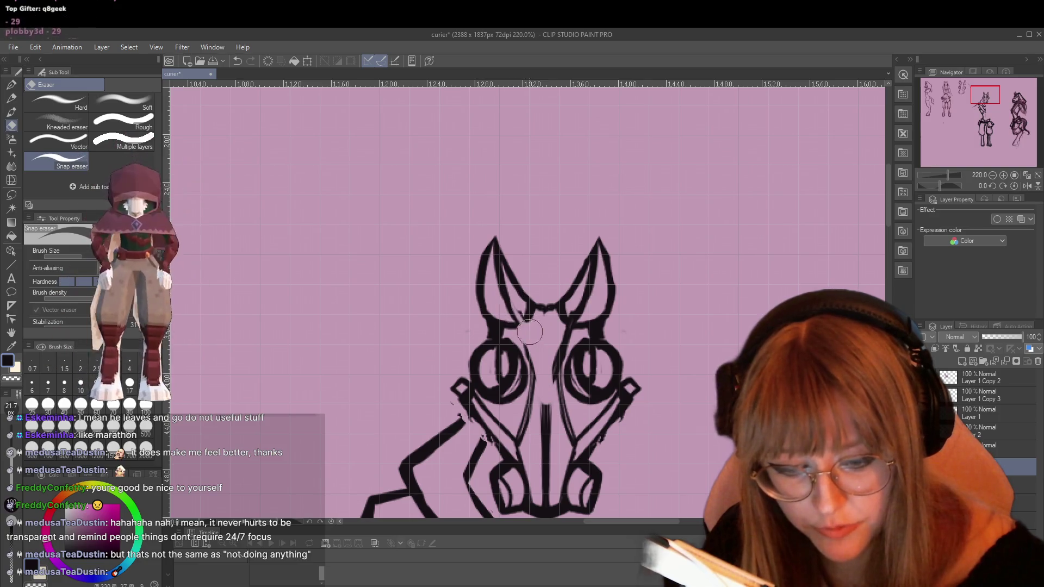
{"action": "left_click_drag", "start_coordinate": [527, 315], "coordinate": [534, 333]}
{"action": "mouse_move", "coordinate": [576, 300]}
{"action": "left_mouse_down"}
{"action": "mouse_move", "coordinate": [552, 329]}
{"action": "mouse_move", "coordinate": [586, 278]}
{"action": "left_mouse_up"}
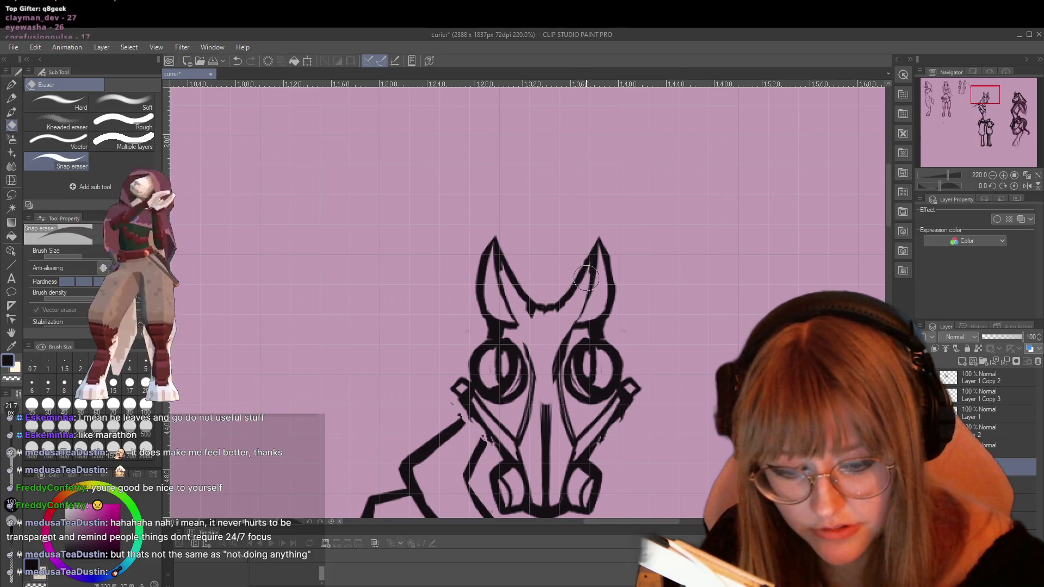
{"action": "mouse_move", "coordinate": [531, 308]}
{"action": "left_mouse_down"}
{"action": "mouse_move", "coordinate": [562, 315]}
{"action": "mouse_move", "coordinate": [532, 289]}
{"action": "left_mouse_up"}
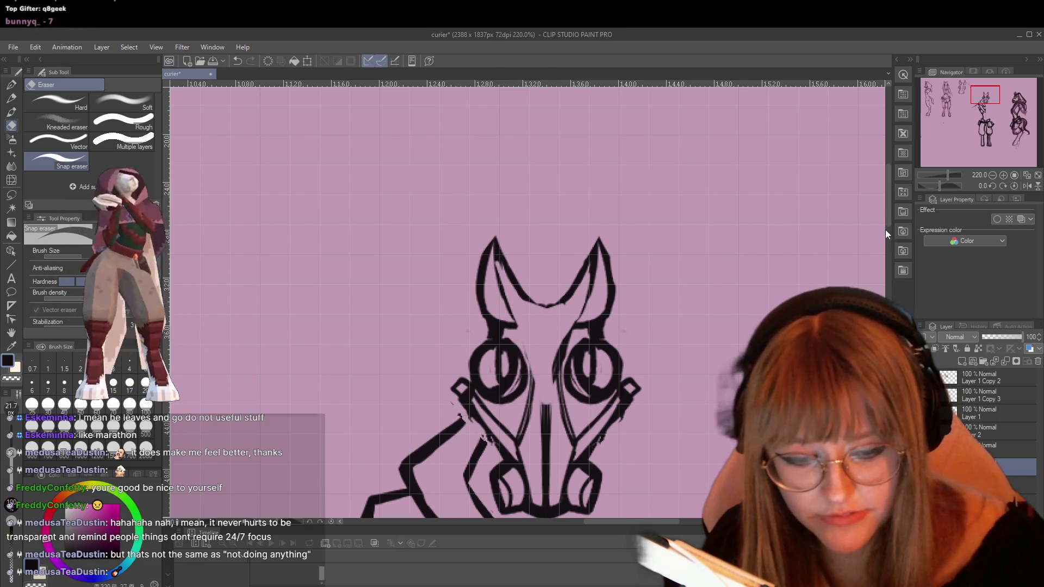
Erase the nose-bridge line, undo that erasure, and erase the left eye's inner pupil strokes.
{"action": "scroll", "coordinate": [885, 229], "scroll_direction": "down", "scroll_amount": 3}
{"action": "mouse_move", "coordinate": [546, 283]}
{"action": "left_mouse_down"}
{"action": "mouse_move", "coordinate": [547, 384]}
{"action": "mouse_move", "coordinate": [549, 293]}
{"action": "mouse_move", "coordinate": [519, 312]}
{"action": "left_mouse_up"}
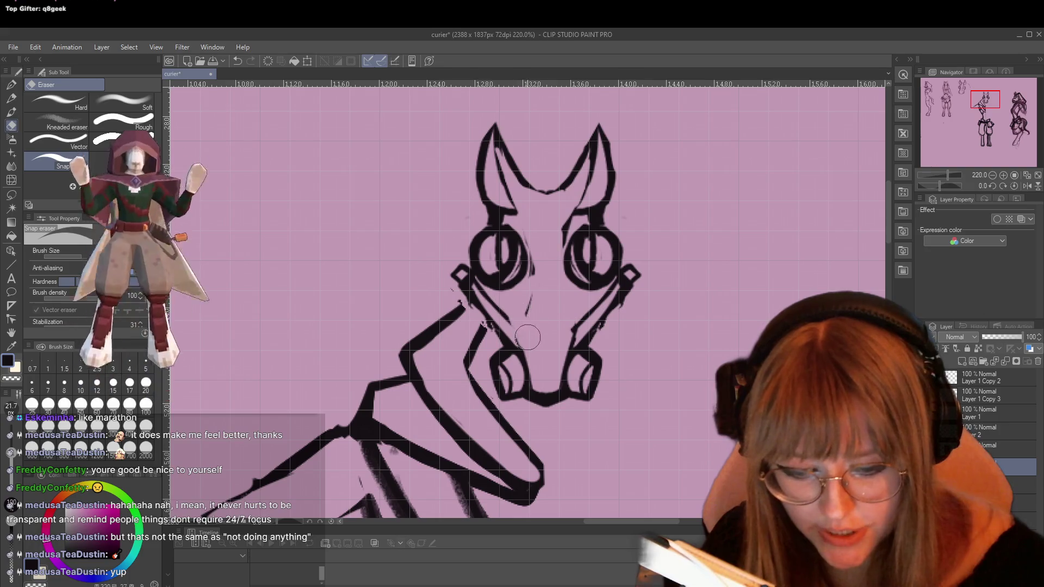
{"action": "key", "text": "ctrl+z"}
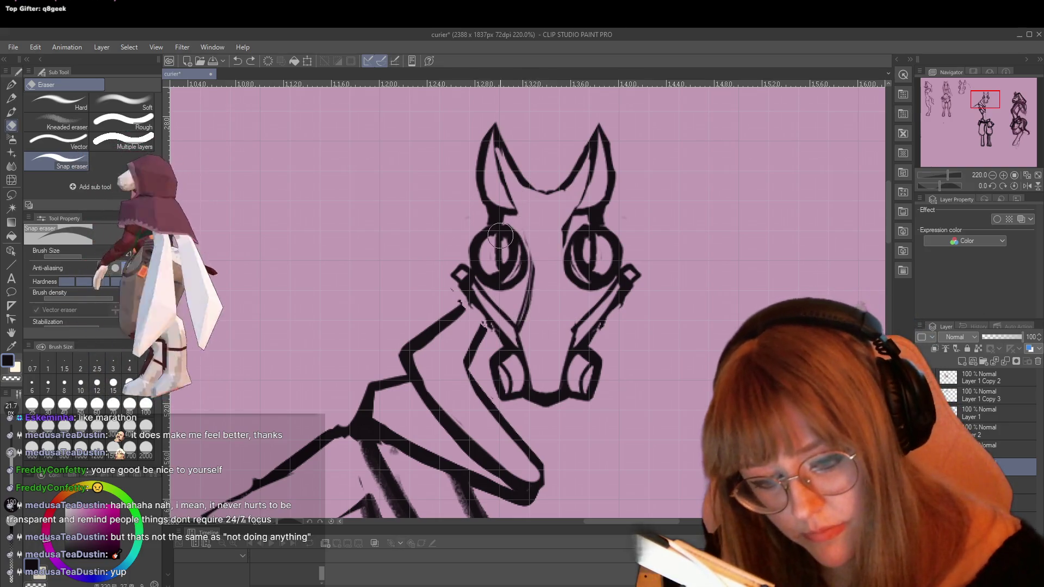
{"action": "mouse_move", "coordinate": [509, 260]}
{"action": "left_mouse_down"}
{"action": "mouse_move", "coordinate": [490, 267]}
{"action": "mouse_move", "coordinate": [528, 282]}
{"action": "left_mouse_up"}
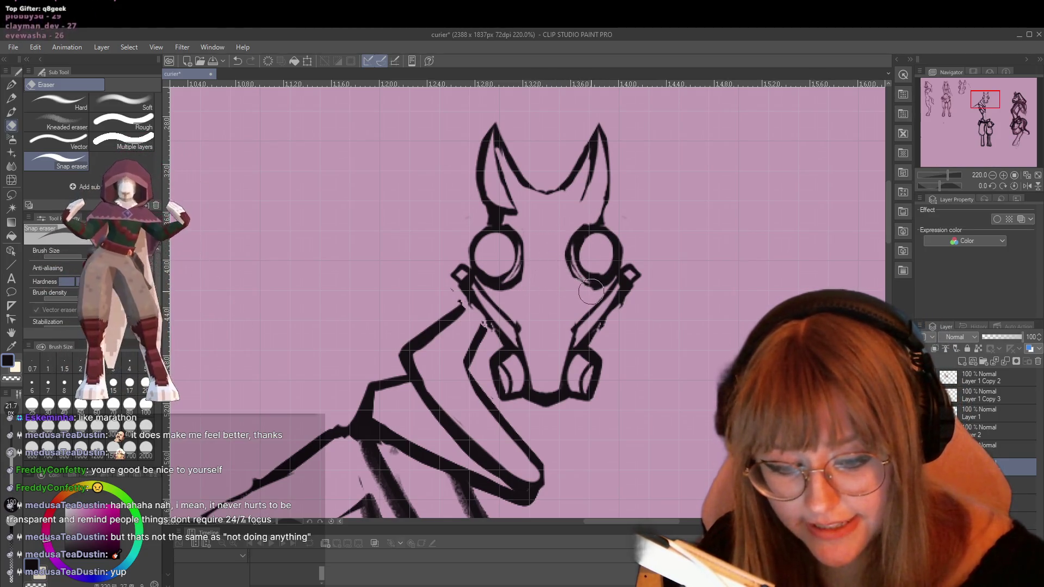
{"action": "key", "text": "p"}
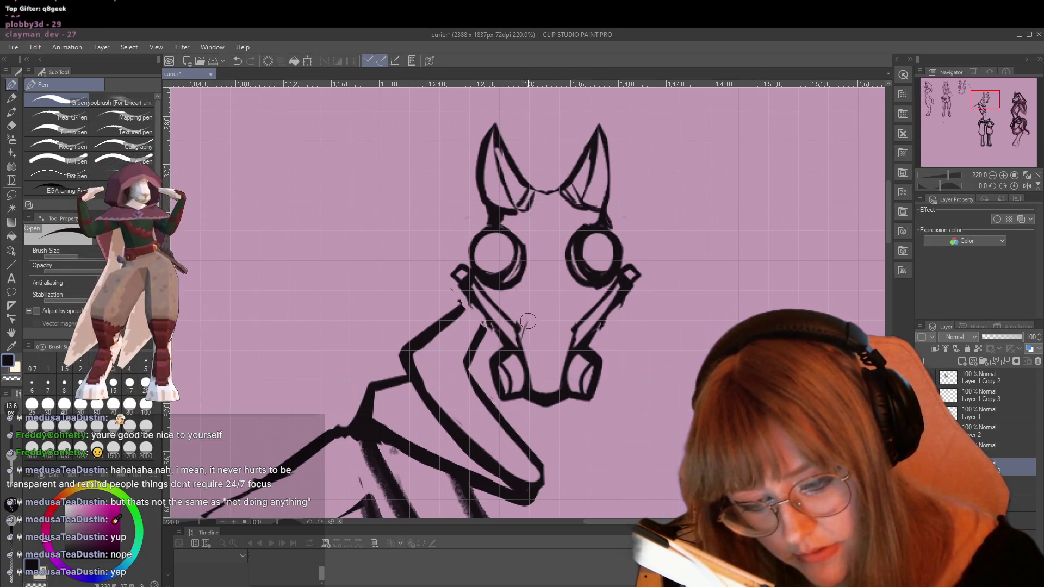
Ink a right-side muzzle stroke mirroring the left, plus an inner line inside each ear.
{"action": "left_click_drag", "start_coordinate": [550, 304], "coordinate": [571, 329]}
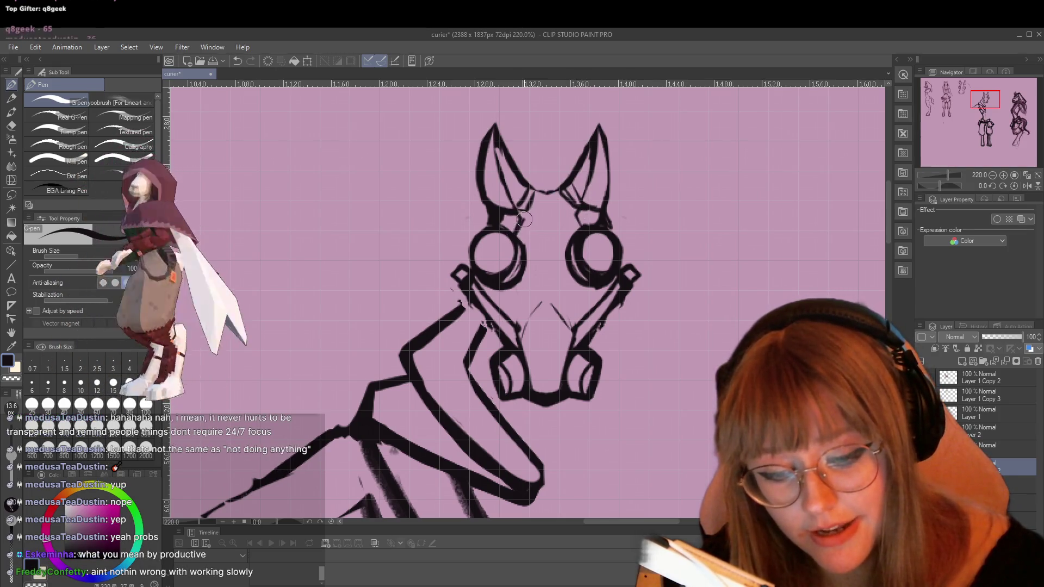
{"action": "left_click_drag", "start_coordinate": [499, 138], "coordinate": [514, 202]}
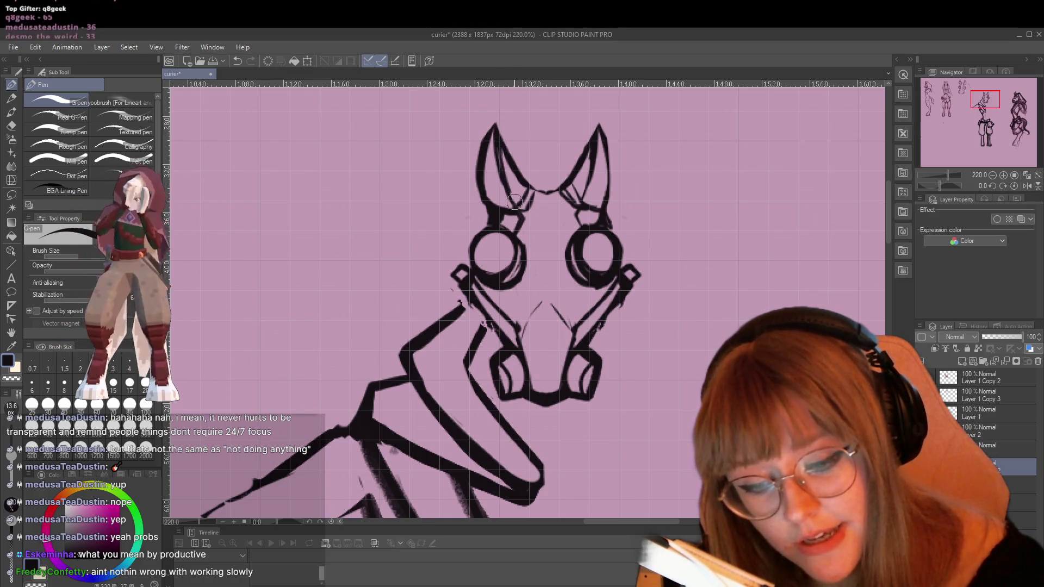
{"action": "left_click_drag", "start_coordinate": [590, 181], "coordinate": [581, 224]}
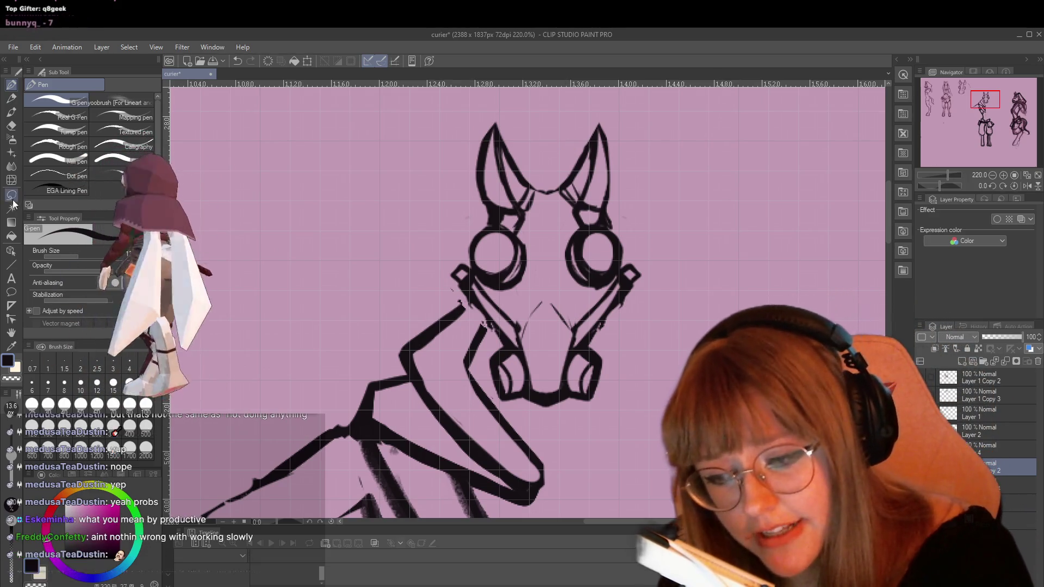
Lasso both ears, scale them up slightly, and nudge them right and down.
{"action": "key", "text": "m"}
{"action": "mouse_move", "coordinate": [488, 118]}
{"action": "left_mouse_down"}
{"action": "mouse_move", "coordinate": [471, 155]}
{"action": "mouse_move", "coordinate": [471, 199]}
{"action": "mouse_move", "coordinate": [495, 228]}
{"action": "mouse_move", "coordinate": [589, 218]}
{"action": "mouse_move", "coordinate": [588, 115]}
{"action": "mouse_move", "coordinate": [480, 112]}
{"action": "left_mouse_up"}
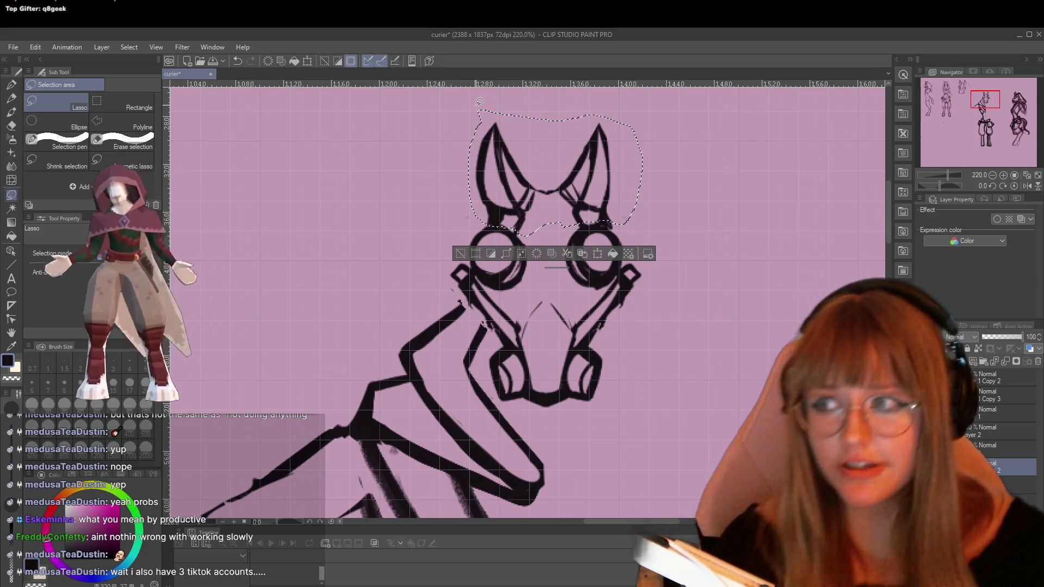
{"action": "key", "text": "ctrl+t"}
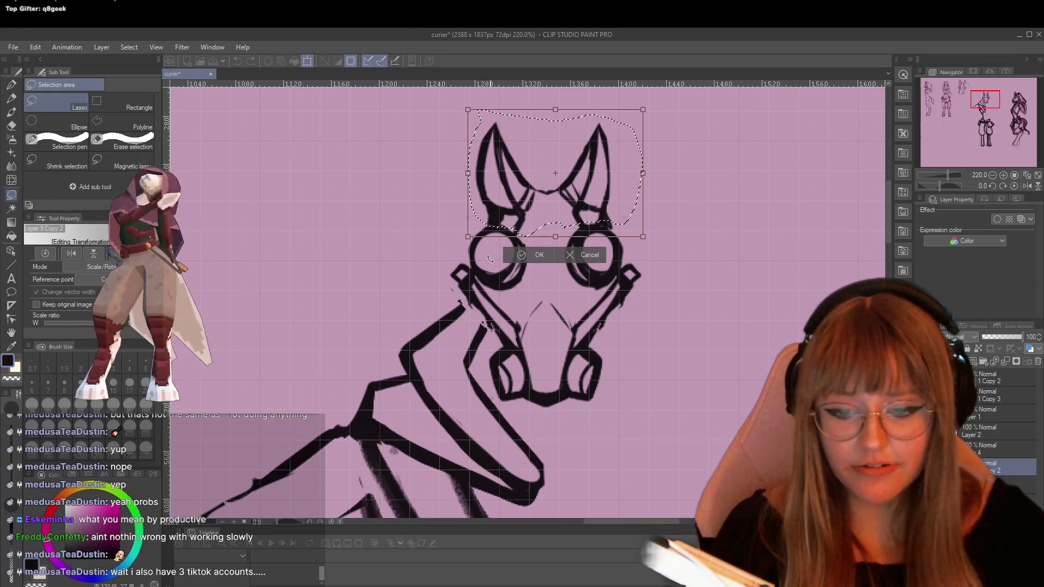
{"action": "left_click_drag", "start_coordinate": [642, 238], "coordinate": [666, 127]}
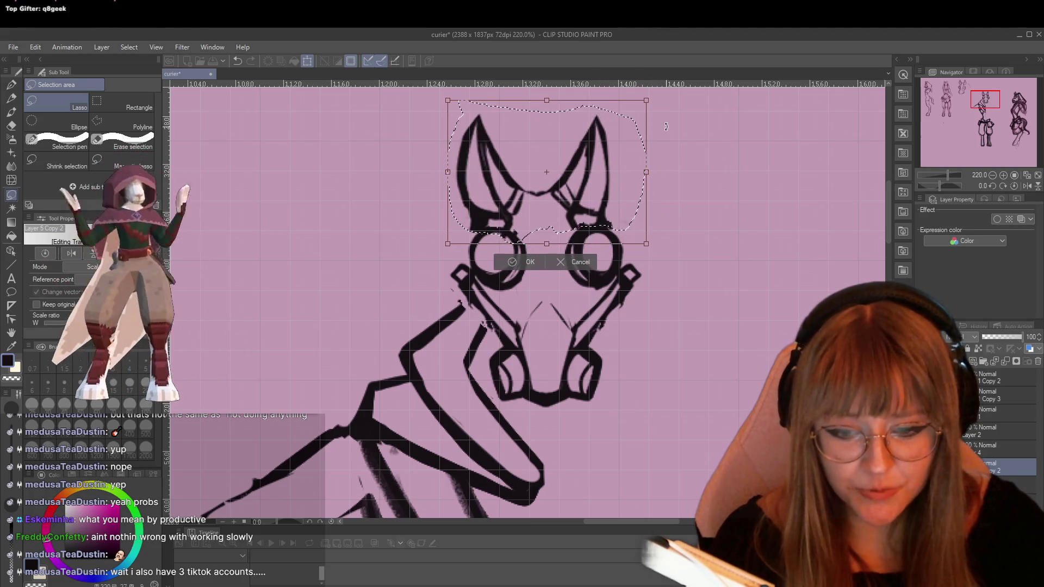
{"action": "left_click_drag", "start_coordinate": [599, 168], "coordinate": [607, 173]}
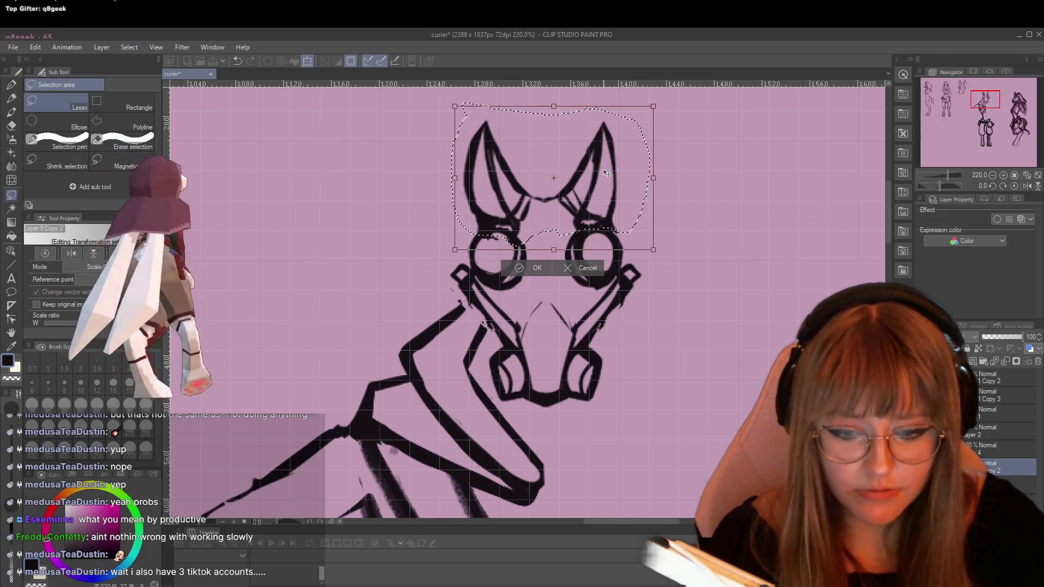
{"action": "left_click", "coordinate": [518, 269]}
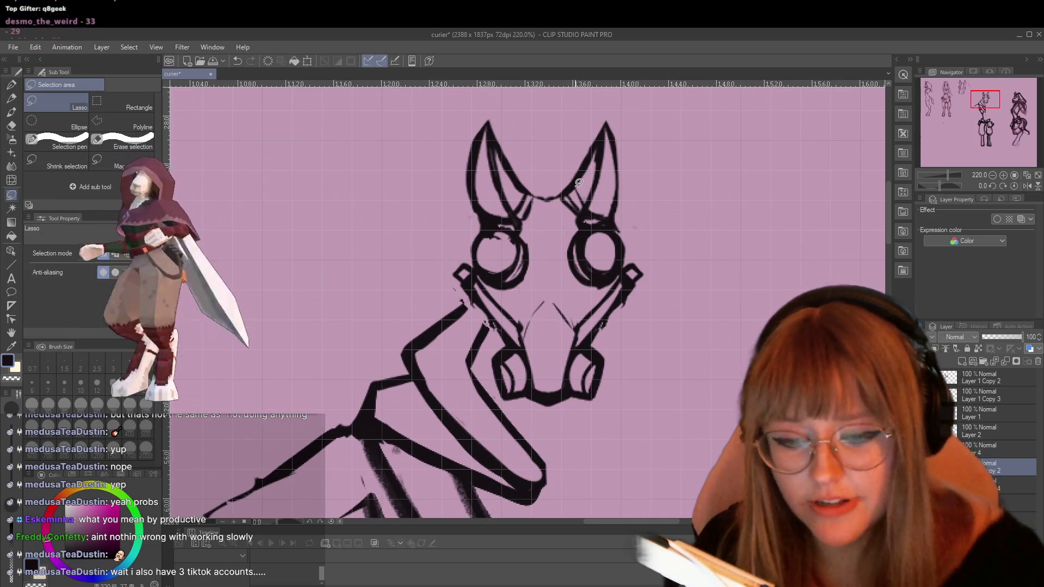
Erase both ear tips and the right ear's outer stroke, then redraw that outer edge.
{"action": "key", "text": "e"}
{"action": "mouse_move", "coordinate": [492, 114]}
{"action": "left_mouse_down"}
{"action": "mouse_move", "coordinate": [485, 138]}
{"action": "mouse_move", "coordinate": [505, 147]}
{"action": "left_mouse_up"}
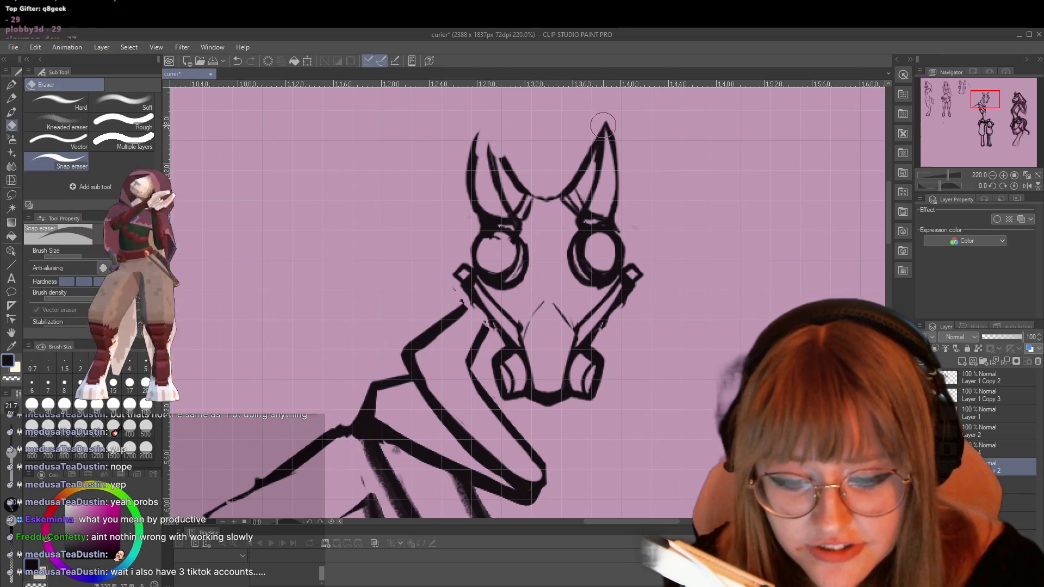
{"action": "mouse_move", "coordinate": [604, 121]}
{"action": "left_mouse_down"}
{"action": "mouse_move", "coordinate": [615, 115]}
{"action": "mouse_move", "coordinate": [598, 144]}
{"action": "left_mouse_up"}
{"action": "mouse_move", "coordinate": [467, 122]}
{"action": "left_mouse_down"}
{"action": "mouse_move", "coordinate": [489, 163]}
{"action": "mouse_move", "coordinate": [491, 129]}
{"action": "mouse_move", "coordinate": [464, 172]}
{"action": "left_mouse_up"}
{"action": "mouse_move", "coordinate": [625, 159]}
{"action": "left_mouse_down"}
{"action": "mouse_move", "coordinate": [612, 186]}
{"action": "mouse_move", "coordinate": [614, 223]}
{"action": "left_mouse_up"}
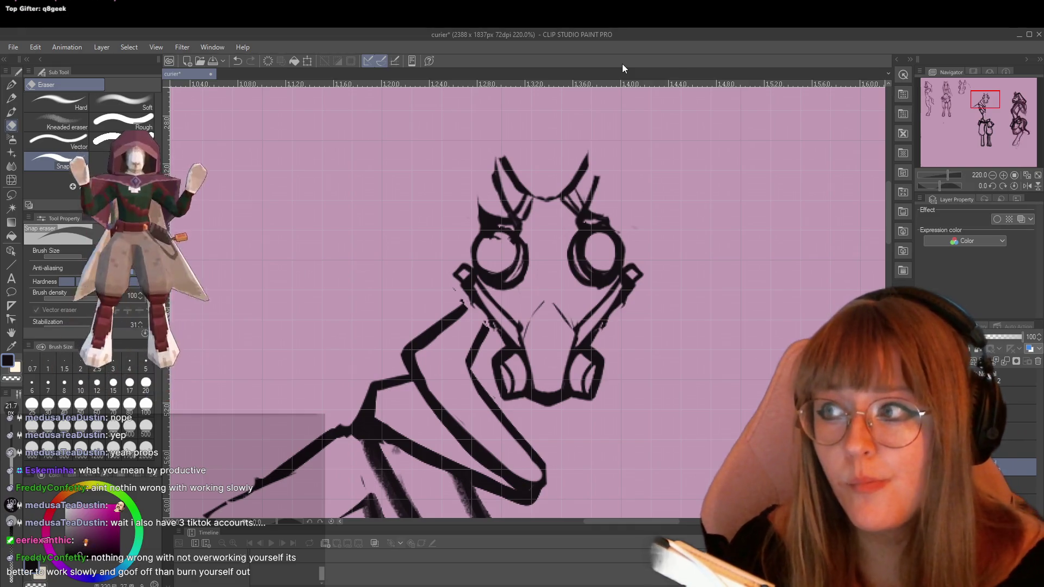
{"action": "key", "text": "p"}
{"action": "left_click_drag", "start_coordinate": [616, 211], "coordinate": [609, 142]}
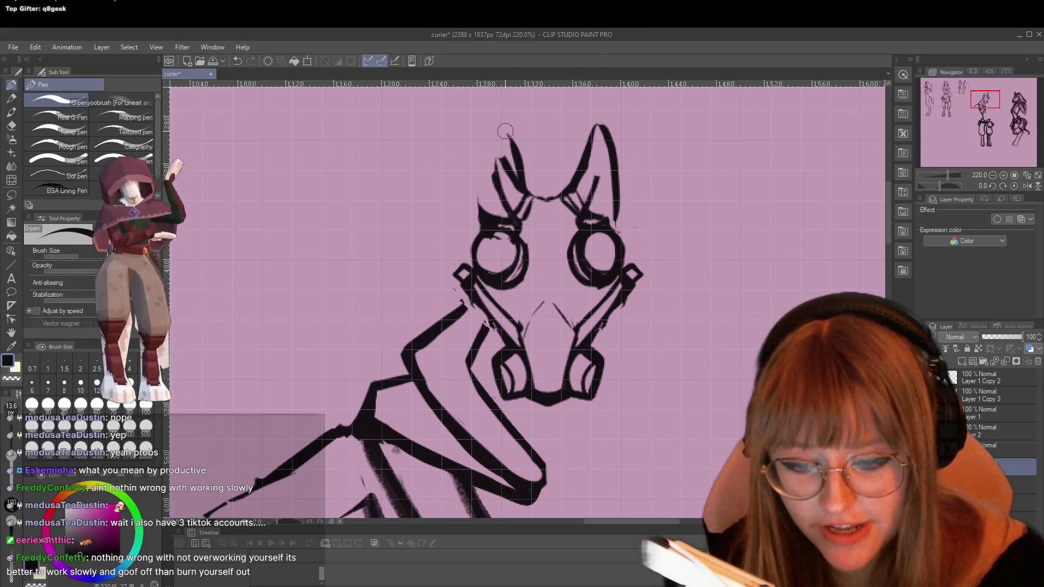
Redraw both ears with rounded tips, thicken their inner edges, and darken the head line between them.
{"action": "mouse_move", "coordinate": [479, 223]}
{"action": "left_mouse_down"}
{"action": "mouse_move", "coordinate": [485, 185]}
{"action": "mouse_move", "coordinate": [518, 142]}
{"action": "left_mouse_up"}
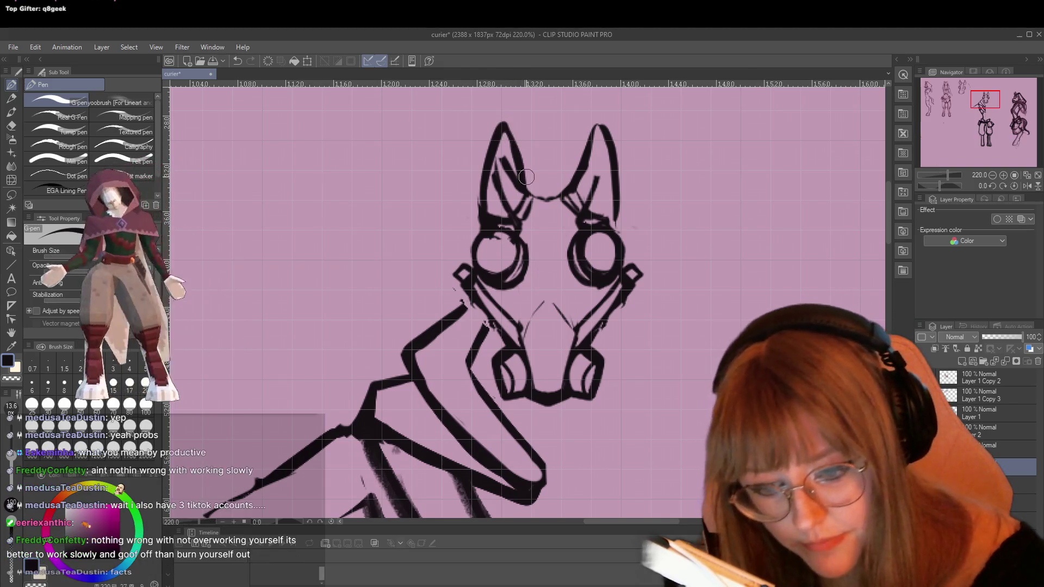
{"action": "left_click_drag", "start_coordinate": [591, 217], "coordinate": [602, 129]}
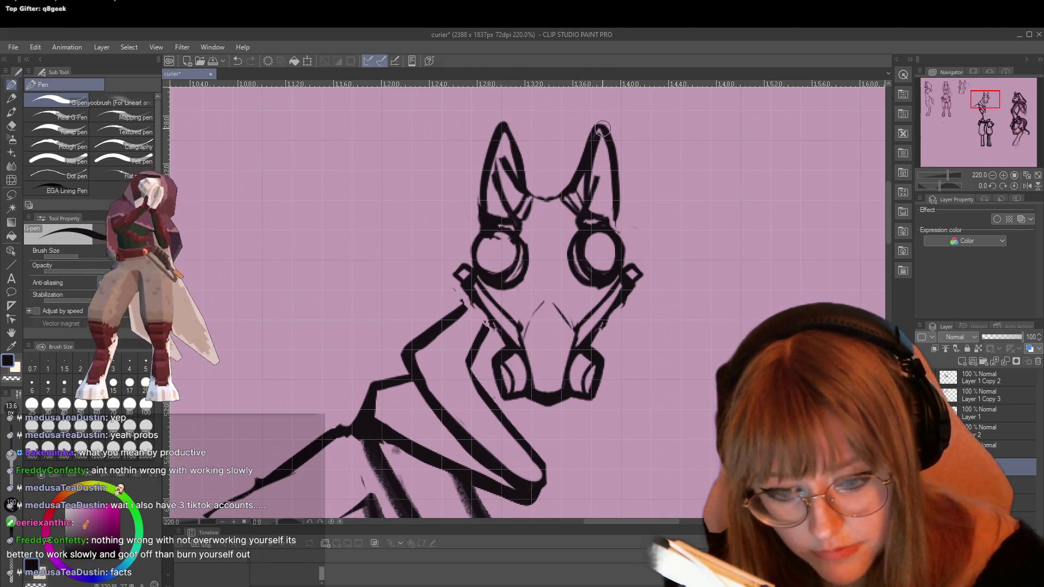
{"action": "left_click_drag", "start_coordinate": [490, 171], "coordinate": [488, 193]}
{"action": "mouse_move", "coordinate": [508, 127]}
{"action": "left_mouse_down"}
{"action": "mouse_move", "coordinate": [513, 206]}
{"action": "mouse_move", "coordinate": [495, 182]}
{"action": "left_mouse_up"}
{"action": "left_click_drag", "start_coordinate": [587, 218], "coordinate": [602, 131]}
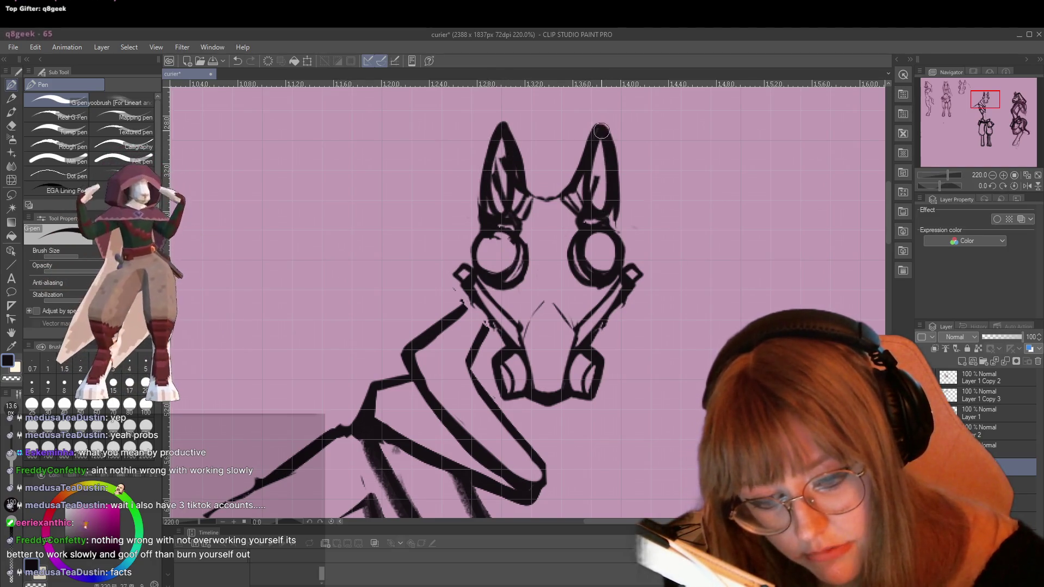
{"action": "left_click_drag", "start_coordinate": [537, 204], "coordinate": [573, 191]}
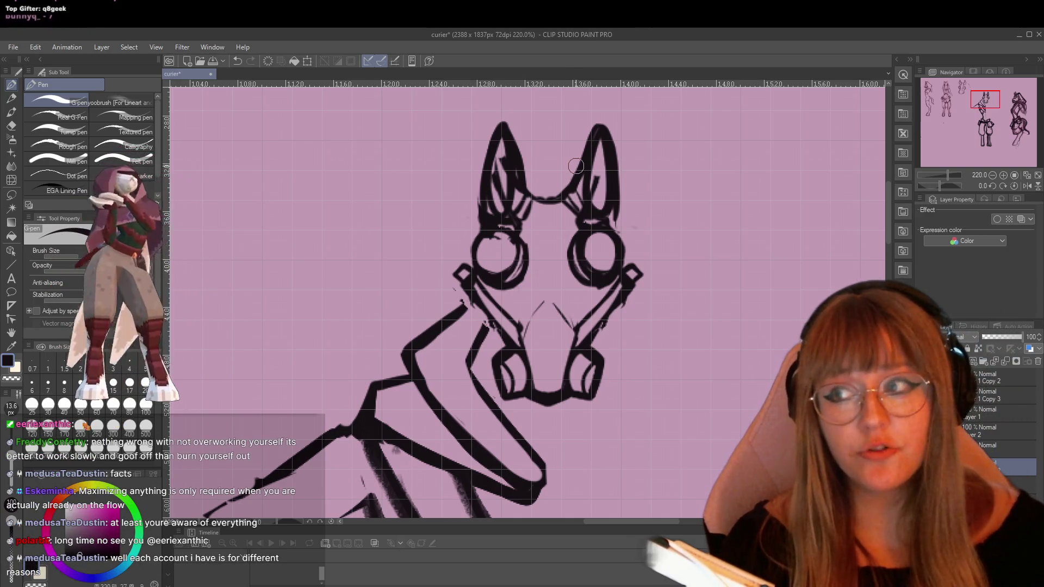
{"action": "scroll", "coordinate": [577, 166], "scroll_direction": "down", "scroll_amount": 5}
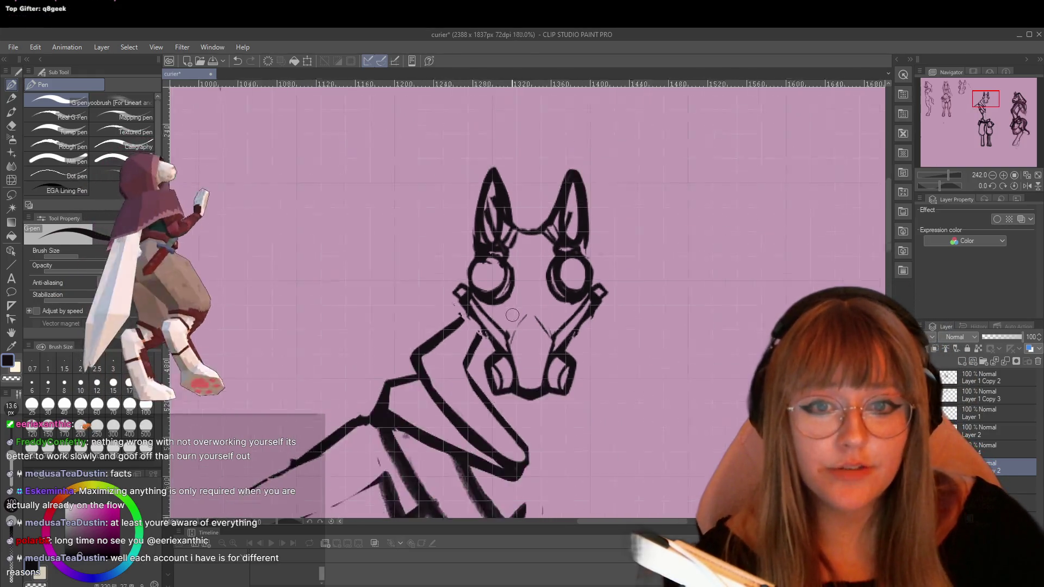
{"action": "scroll", "coordinate": [507, 351], "scroll_direction": "up", "scroll_amount": 2}
{"action": "scroll", "coordinate": [506, 351], "scroll_direction": "up", "scroll_amount": 2}
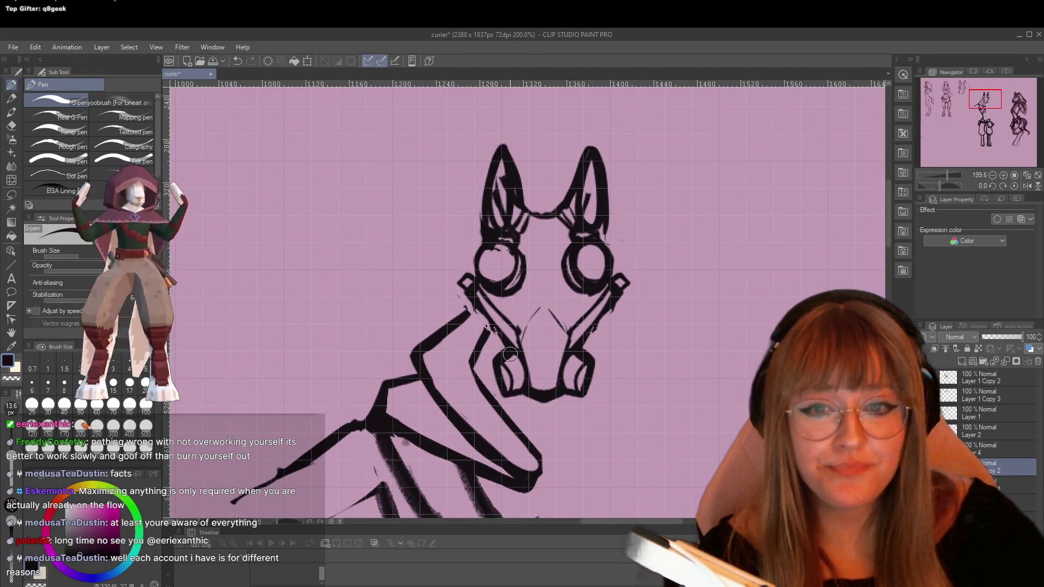
{"action": "scroll", "coordinate": [510, 354], "scroll_direction": "up", "scroll_amount": 1}
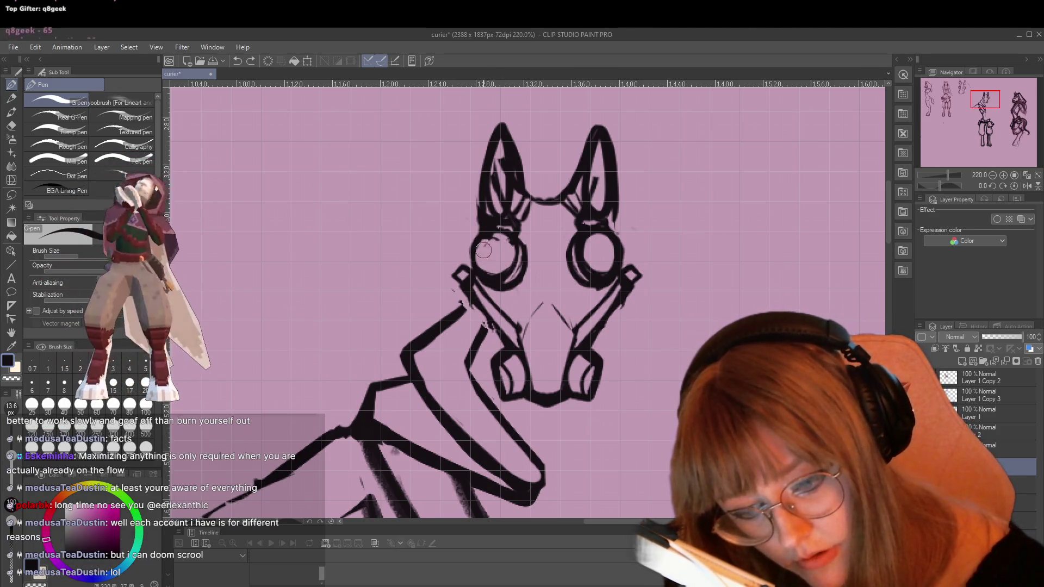
Draw a crescent pupil in the right eye and clean up the left ear's stray inner strokes and outer edge.
{"action": "left_click_drag", "start_coordinate": [591, 244], "coordinate": [603, 267]}
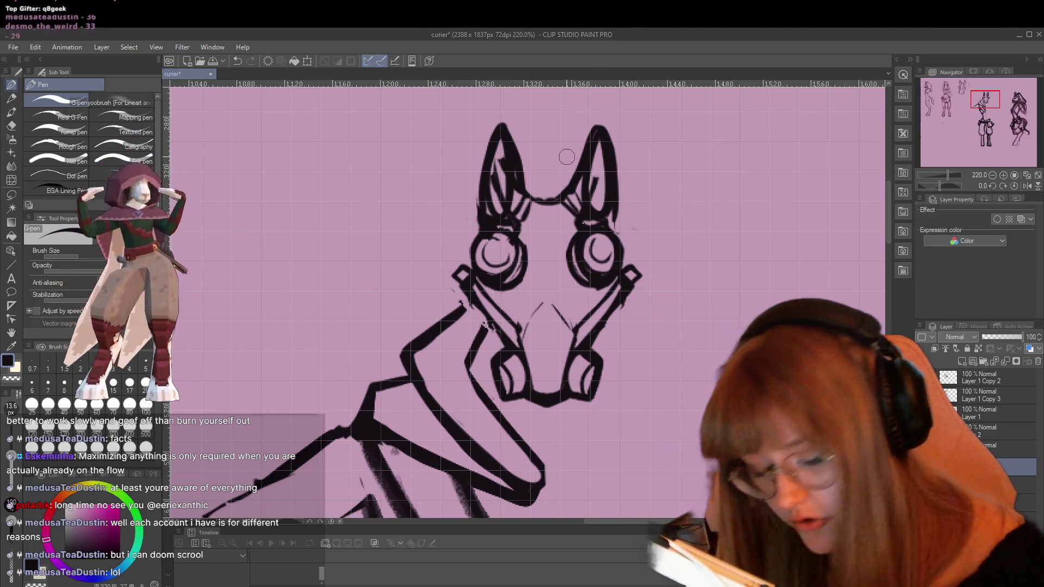
{"action": "key", "text": "e"}
{"action": "mouse_move", "coordinate": [505, 160]}
{"action": "left_mouse_down"}
{"action": "mouse_move", "coordinate": [493, 187]}
{"action": "mouse_move", "coordinate": [501, 197]}
{"action": "mouse_move", "coordinate": [490, 183]}
{"action": "left_mouse_up"}
{"action": "key", "text": "p"}
{"action": "mouse_move", "coordinate": [500, 130]}
{"action": "left_mouse_down"}
{"action": "mouse_move", "coordinate": [492, 226]}
{"action": "mouse_move", "coordinate": [514, 157]}
{"action": "mouse_move", "coordinate": [536, 213]}
{"action": "mouse_move", "coordinate": [506, 231]}
{"action": "left_mouse_up"}
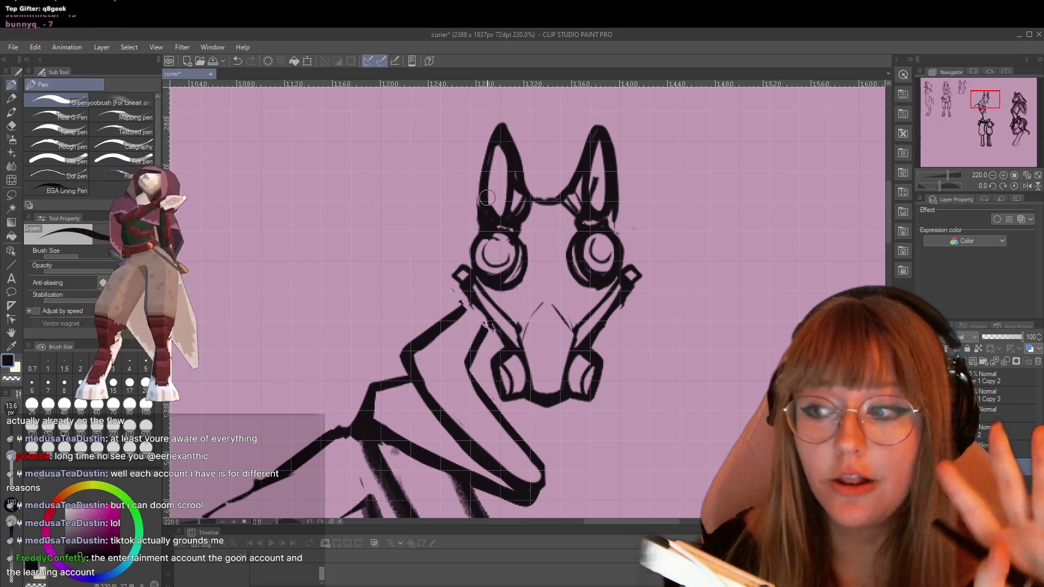
Trim the left ear's inner edge and add thin inner lines inside the left ear.
{"action": "key", "text": "e"}
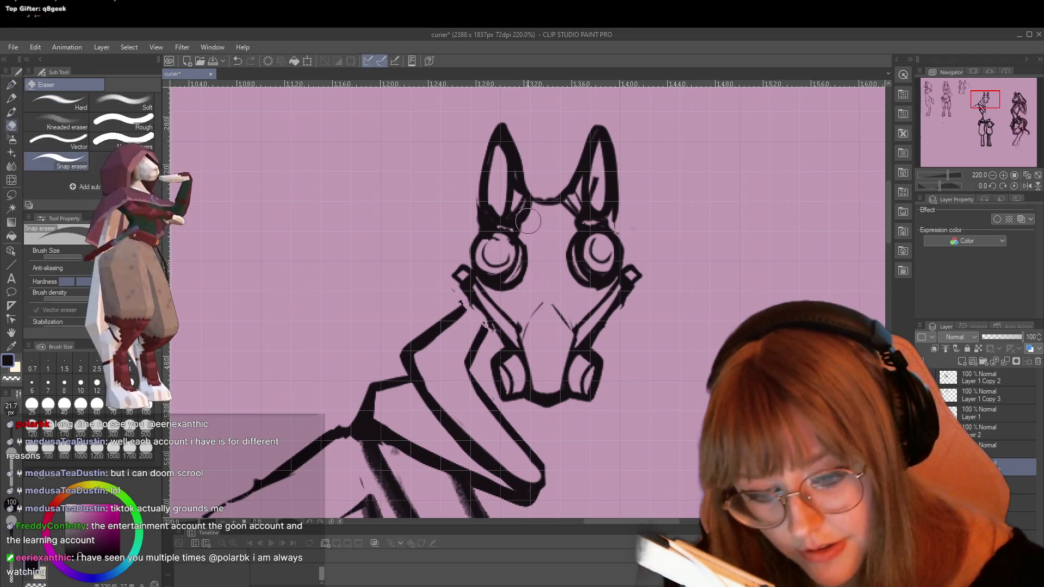
{"action": "mouse_move", "coordinate": [521, 202]}
{"action": "left_mouse_down"}
{"action": "mouse_move", "coordinate": [514, 174]}
{"action": "mouse_move", "coordinate": [521, 206]}
{"action": "left_mouse_up"}
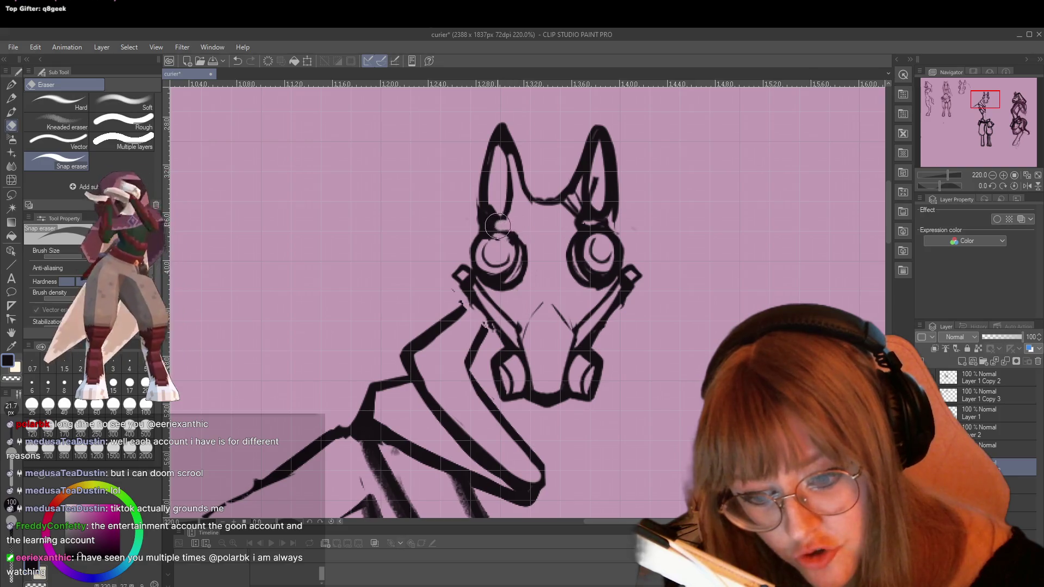
{"action": "left_click_drag", "start_coordinate": [493, 224], "coordinate": [506, 279]}
{"action": "key", "text": "ctrl+z"}
{"action": "key", "text": "p"}
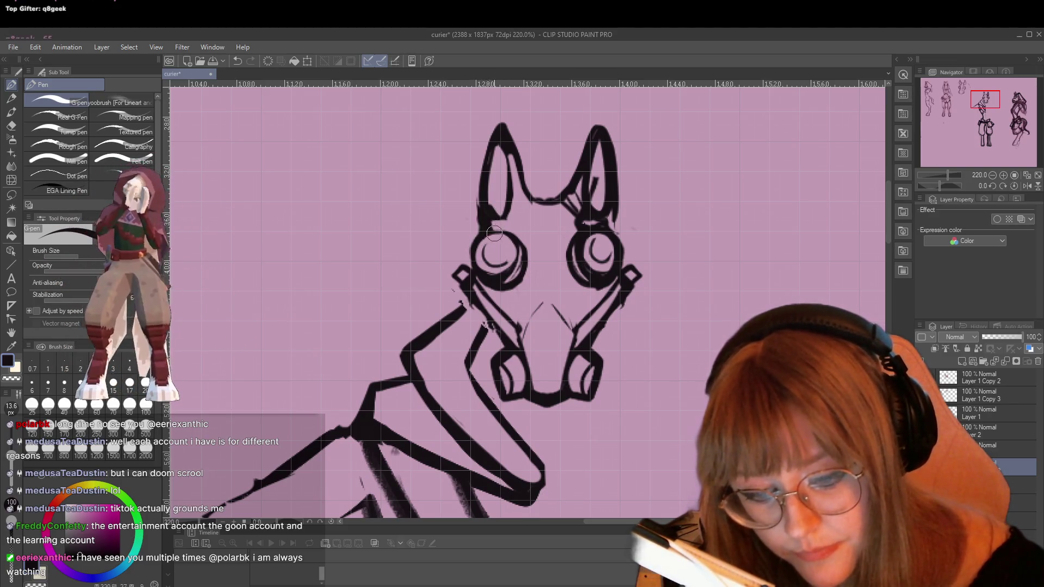
{"action": "mouse_move", "coordinate": [504, 151]}
{"action": "left_mouse_down"}
{"action": "mouse_move", "coordinate": [515, 193]}
{"action": "mouse_move", "coordinate": [517, 180]}
{"action": "mouse_move", "coordinate": [527, 188]}
{"action": "mouse_move", "coordinate": [516, 148]}
{"action": "left_mouse_up"}
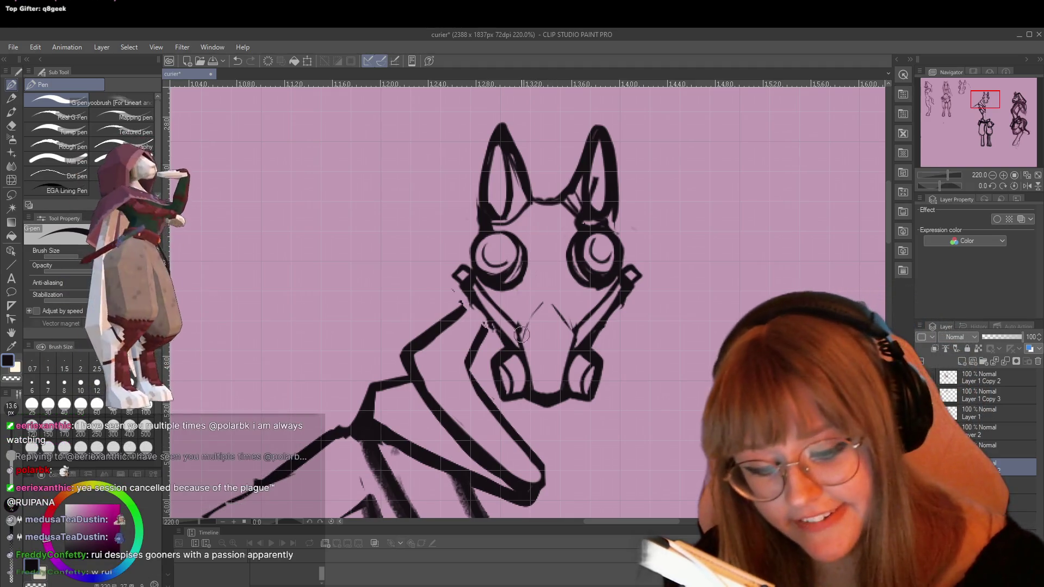
Draw a thin centre line down the nose and a thin stroke below the left ear base.
{"action": "left_click_drag", "start_coordinate": [546, 304], "coordinate": [547, 393]}
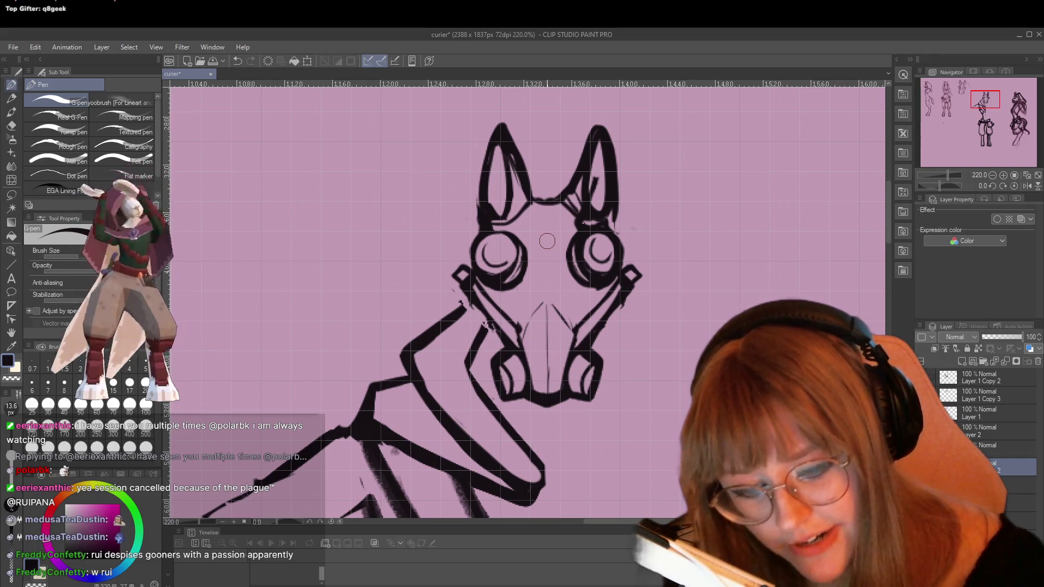
{"action": "left_click_drag", "start_coordinate": [530, 208], "coordinate": [523, 235]}
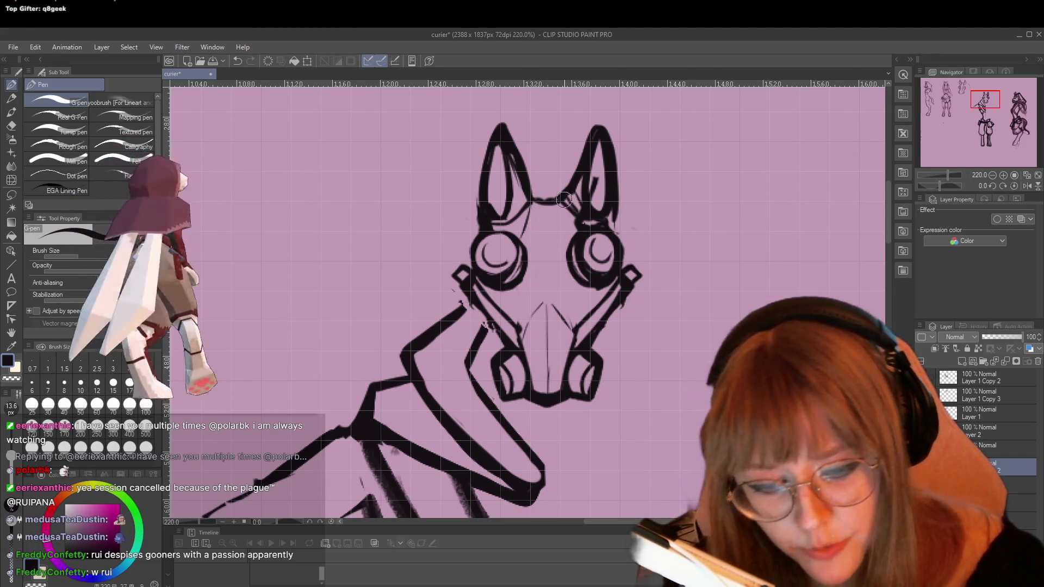
{"action": "left_click_drag", "start_coordinate": [565, 201], "coordinate": [572, 234]}
{"action": "key", "text": "ctrl+z"}
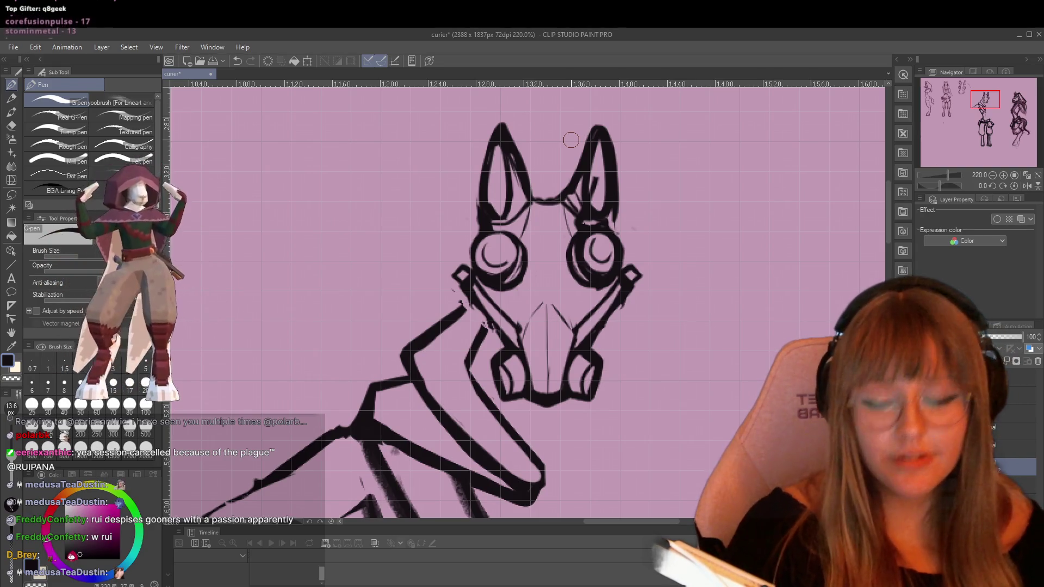
Lighten the stroke under the right ear with the eraser.
{"action": "key", "text": "e"}
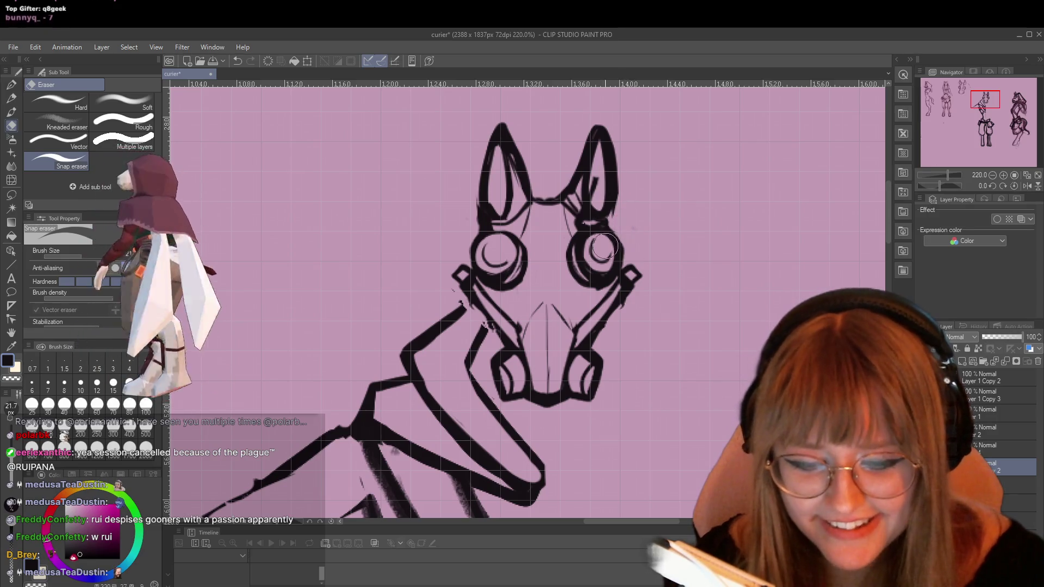
{"action": "left_click_drag", "start_coordinate": [568, 221], "coordinate": [608, 220]}
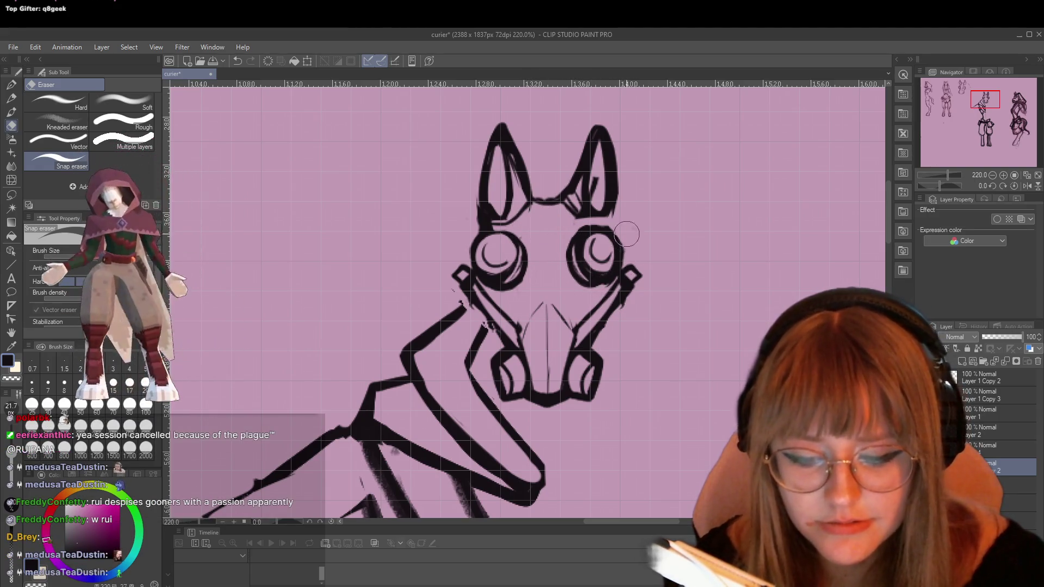
{"action": "key", "text": "p"}
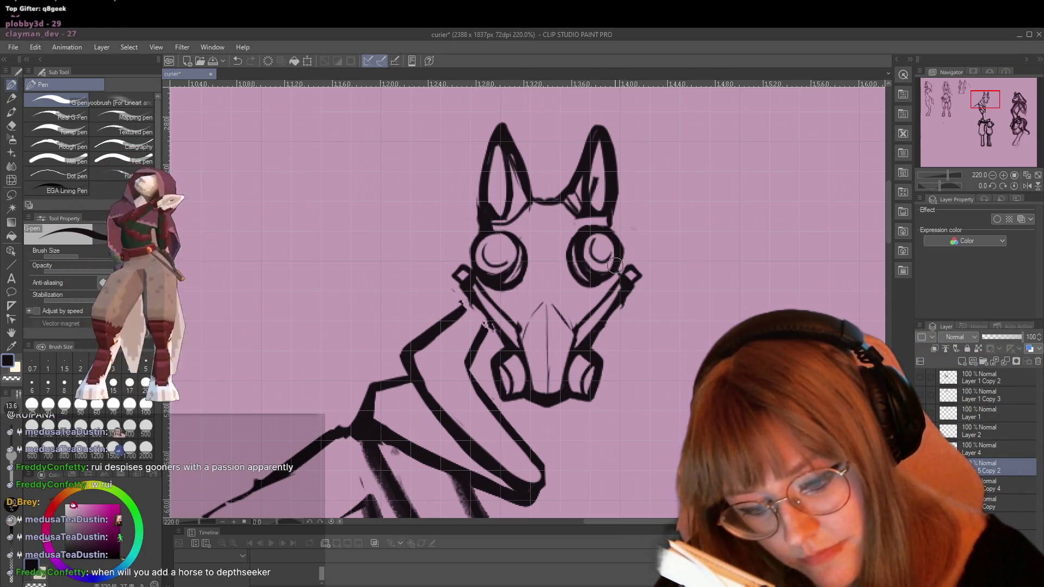
{"action": "scroll", "coordinate": [624, 267], "scroll_direction": "down", "scroll_amount": 5}
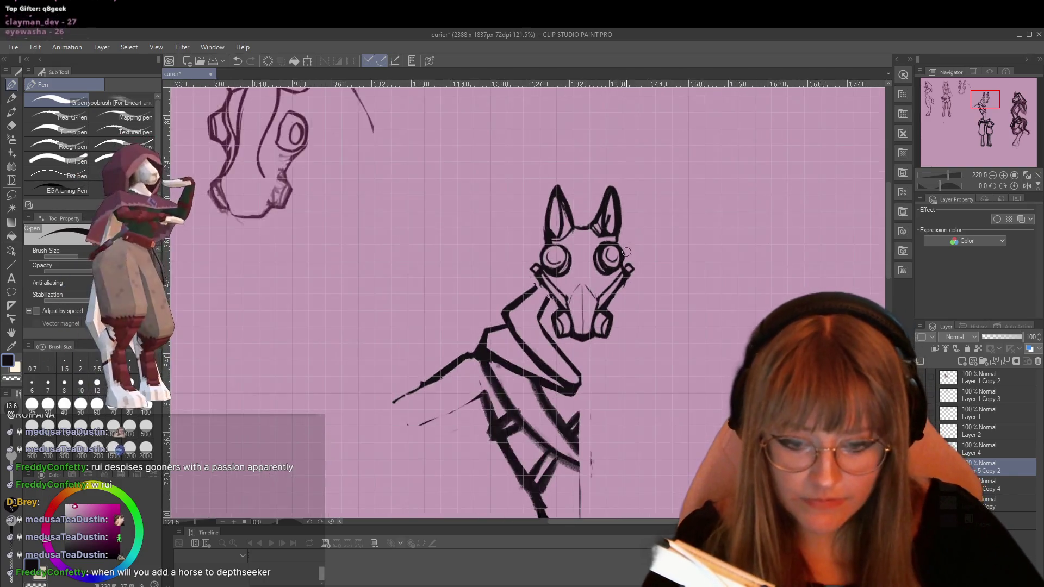
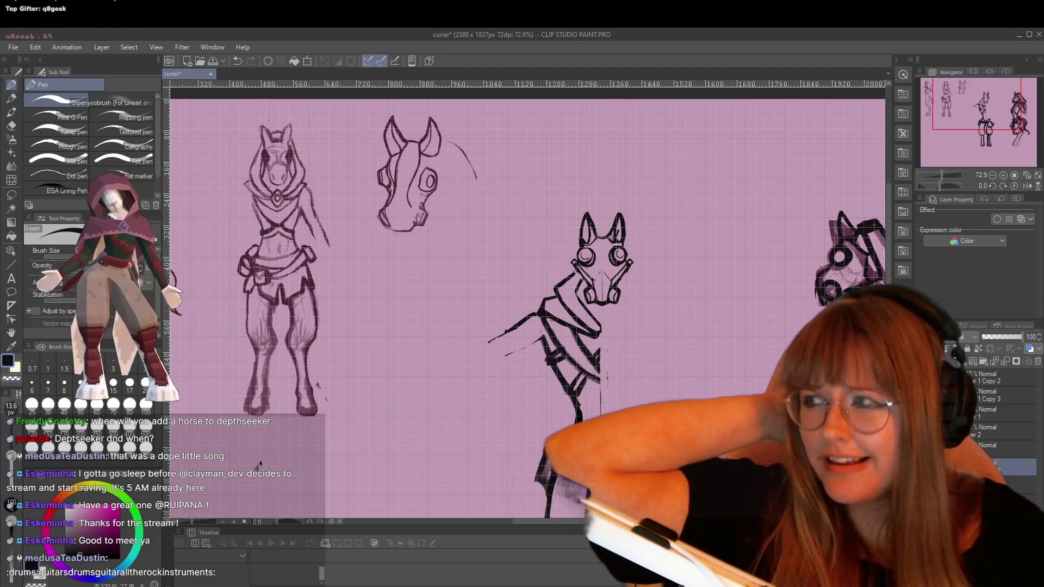
Raise the system volume three notches and zoom the canvas from 72.9% to 110% on the central horse head.
{"action": "key", "text": "XF86AudioRaiseVolume"}
{"action": "key", "text": "XF86AudioRaiseVolume"}
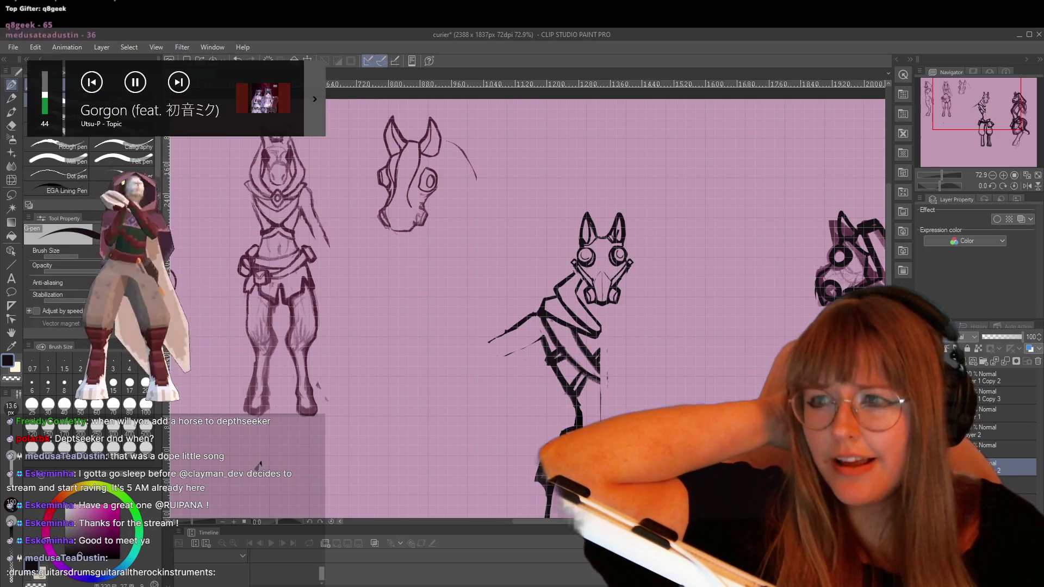
{"action": "key", "text": "XF86AudioRaiseVolume"}
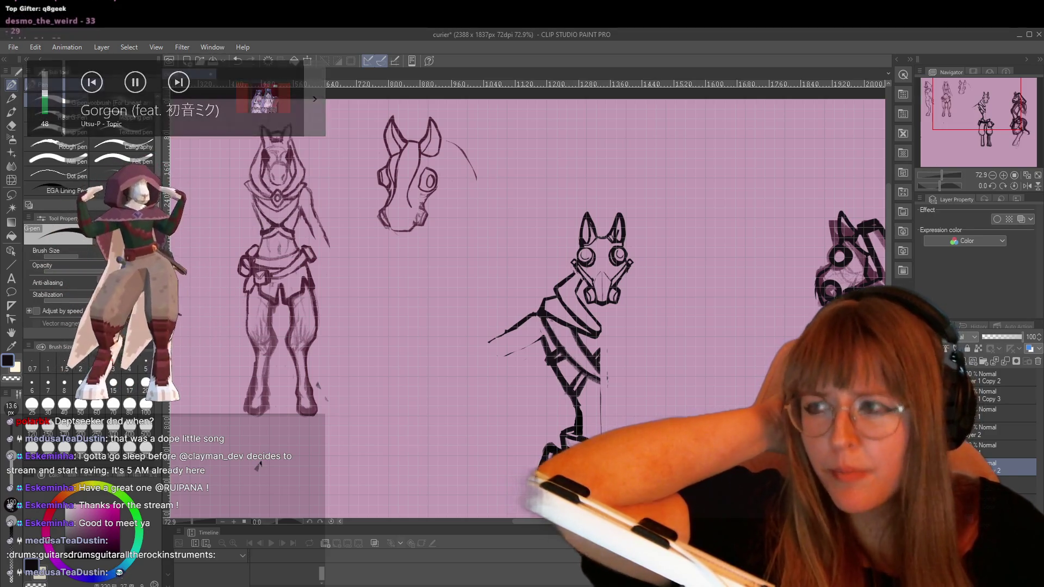
{"action": "key", "text": "XF86AudioRaiseVolume"}
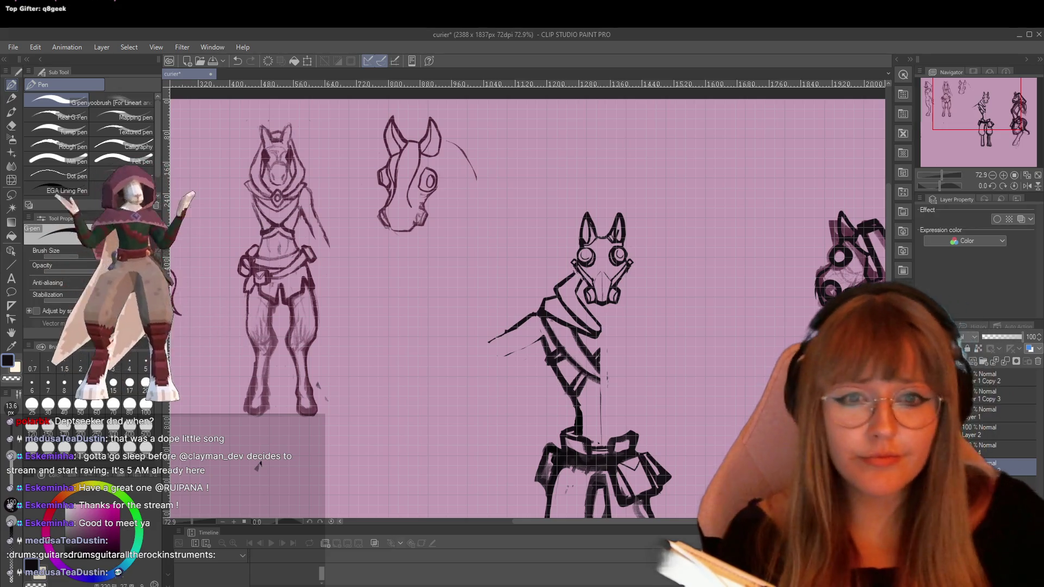
{"action": "scroll", "coordinate": [699, 110], "scroll_direction": "up", "scroll_amount": 5}
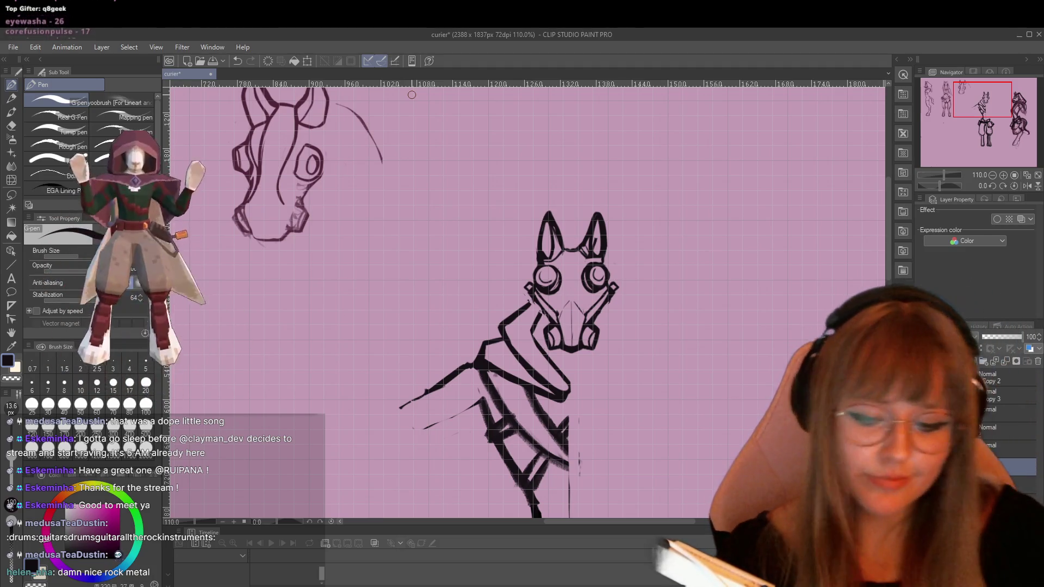
At 220% zoom, erase the stray right-ear line and ink lines from the right eye and ear base to the goggle.
{"action": "scroll", "coordinate": [576, 277], "scroll_direction": "up", "scroll_amount": 3}
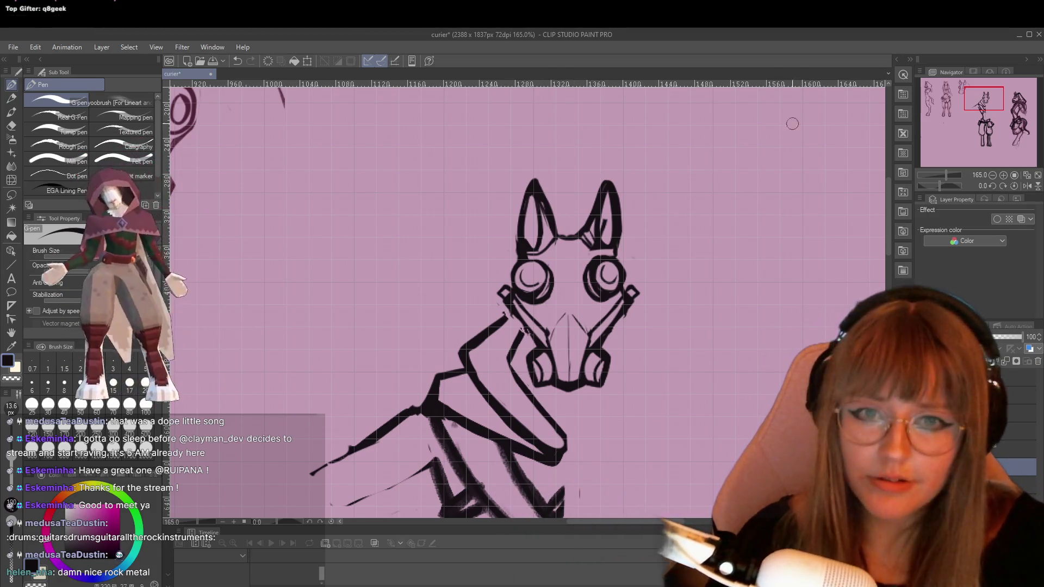
{"action": "scroll", "coordinate": [660, 203], "scroll_direction": "up", "scroll_amount": 2}
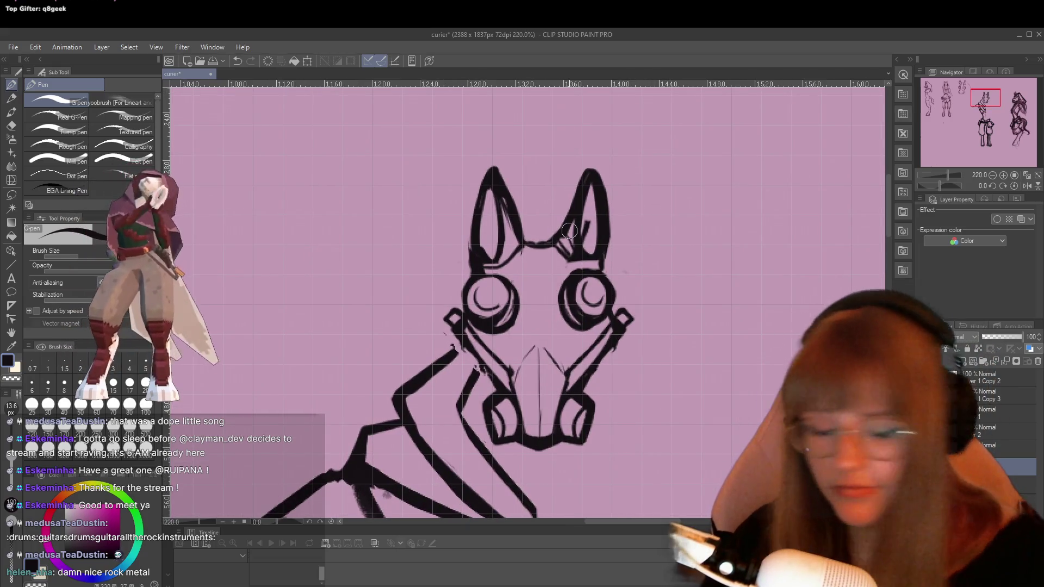
{"action": "key", "text": "e"}
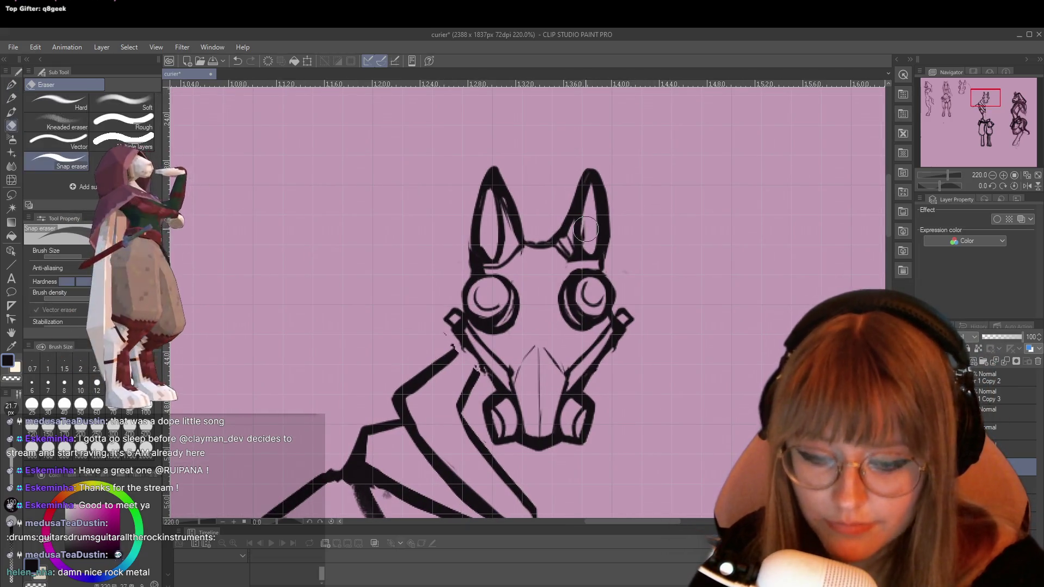
{"action": "left_click_drag", "start_coordinate": [591, 227], "coordinate": [571, 263]}
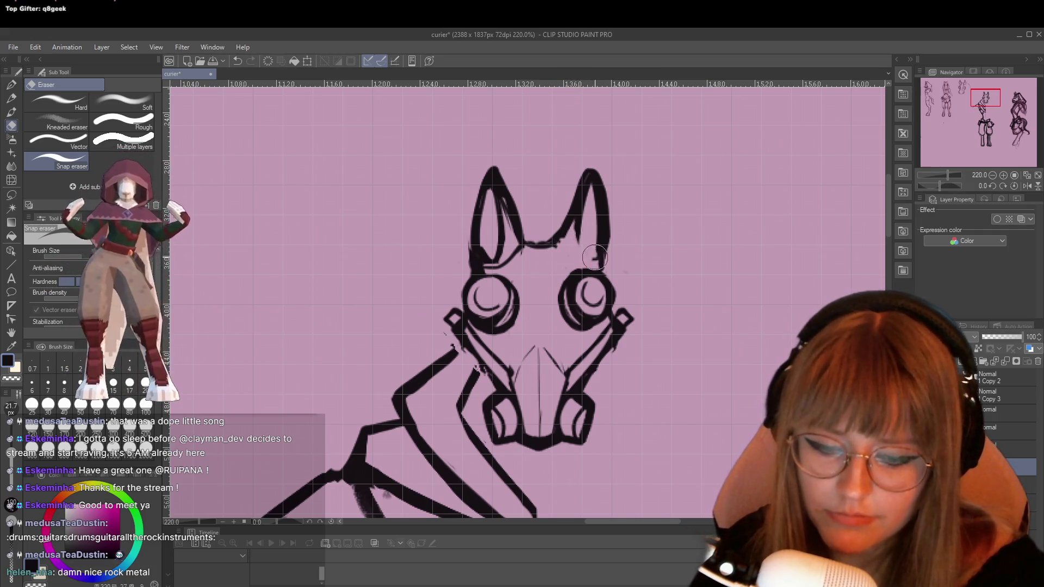
{"action": "key", "text": "p"}
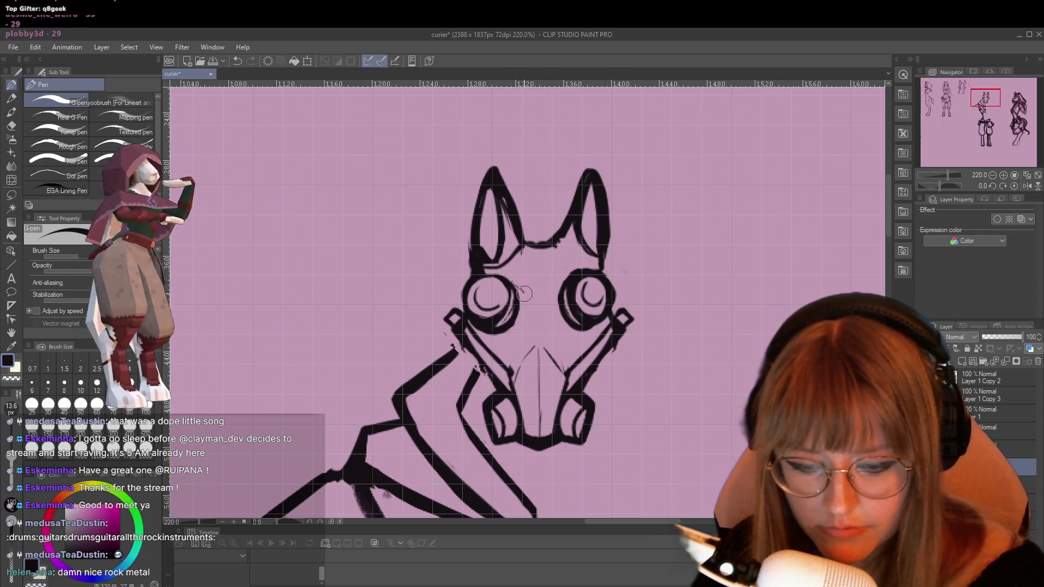
{"action": "left_click_drag", "start_coordinate": [564, 281], "coordinate": [536, 310]}
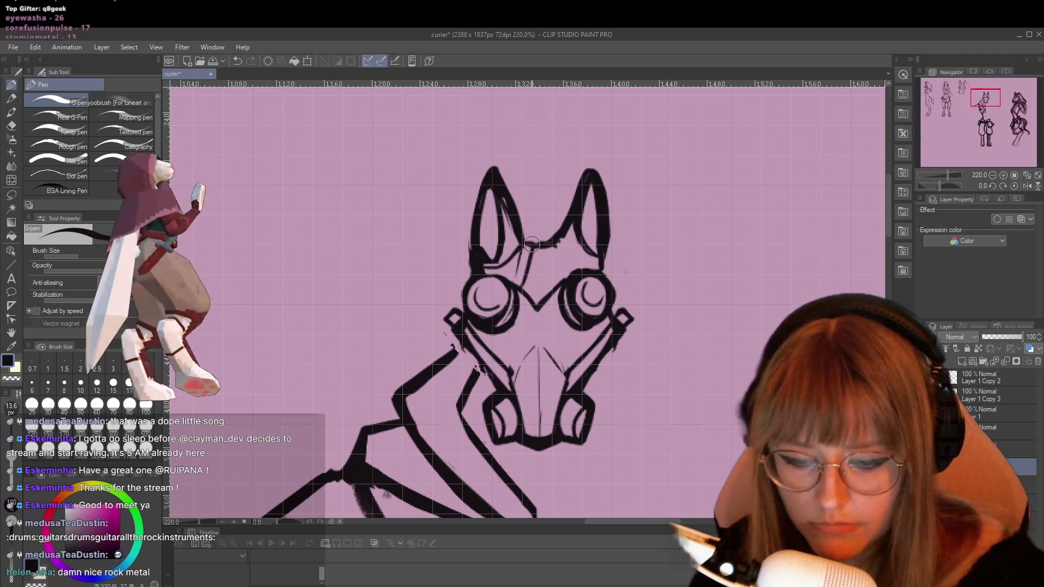
{"action": "left_click_drag", "start_coordinate": [554, 241], "coordinate": [570, 276]}
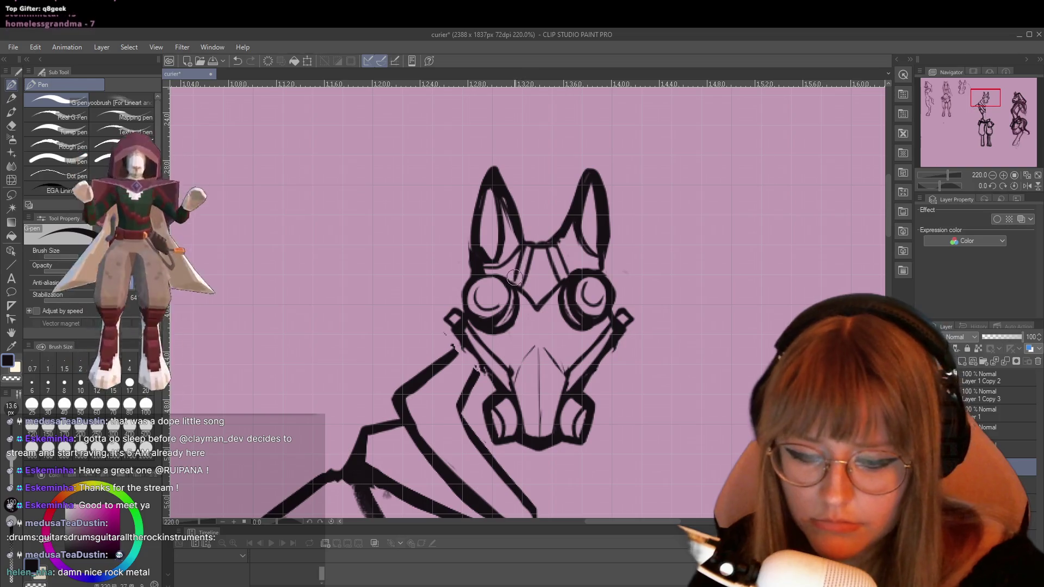
Clean up ink between the right ear and goggle, then add a stroke inside the right ear base.
{"action": "key", "text": "e"}
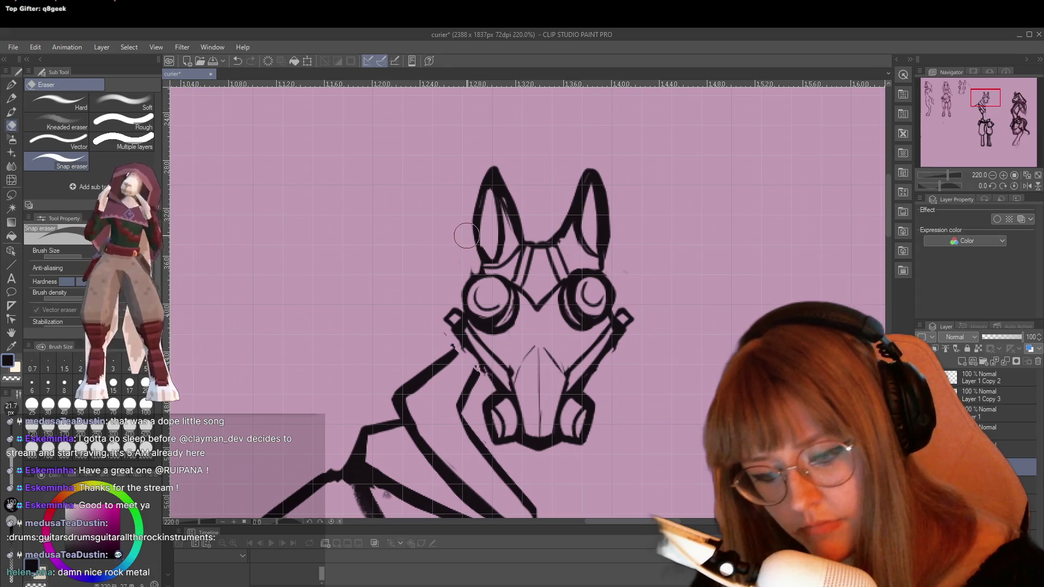
{"action": "left_click_drag", "start_coordinate": [606, 253], "coordinate": [601, 267]}
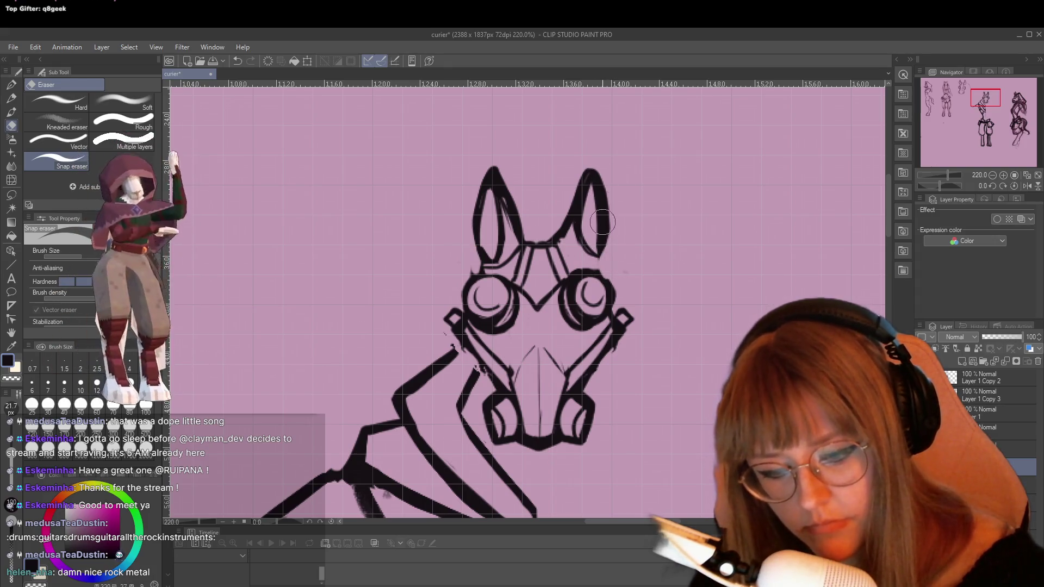
{"action": "key", "text": "p"}
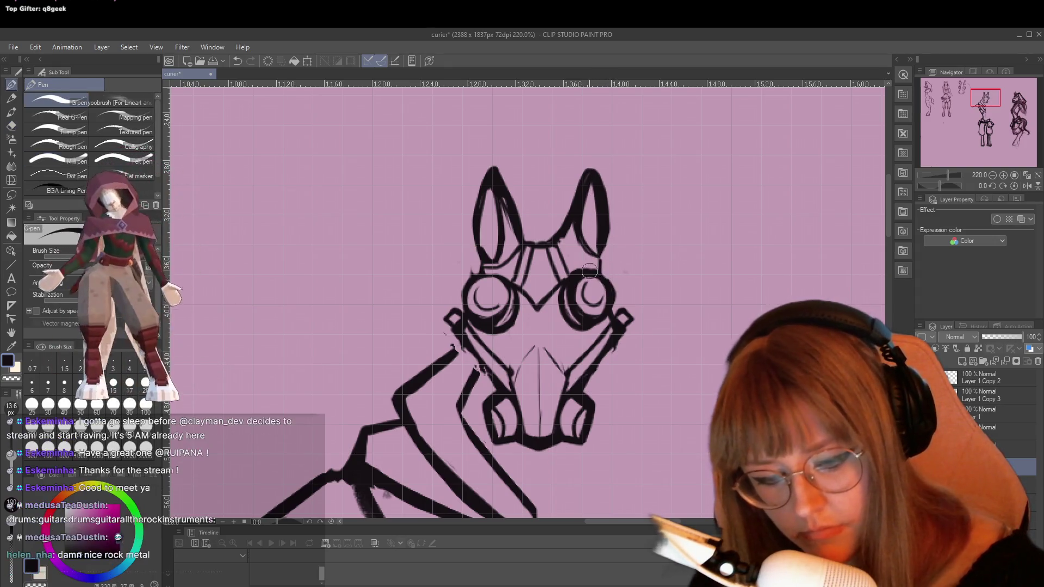
{"action": "left_click_drag", "start_coordinate": [593, 257], "coordinate": [579, 240]}
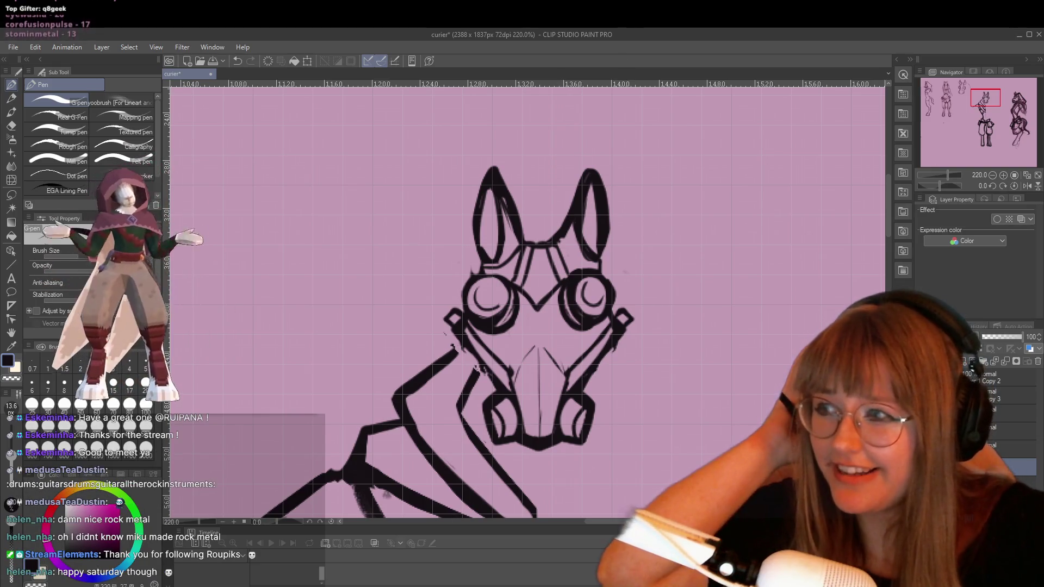
{"action": "key", "text": "XF86AudioLowerVolume"}
{"action": "key", "text": "XF86AudioLowerVolume"}
{"action": "key", "text": "XF86AudioLowerVolume"}
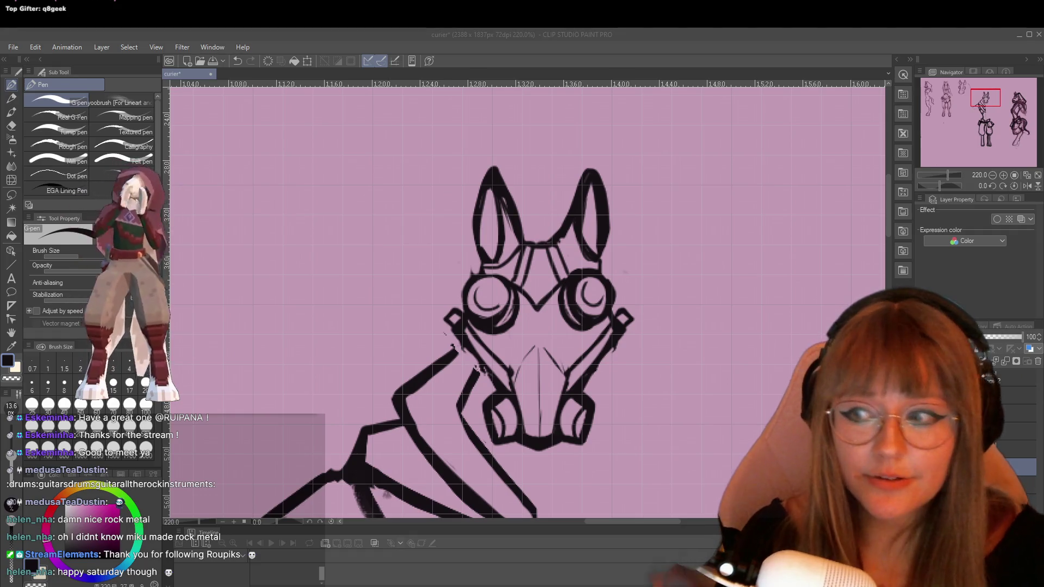
{"action": "left_click", "coordinate": [420, 296]}
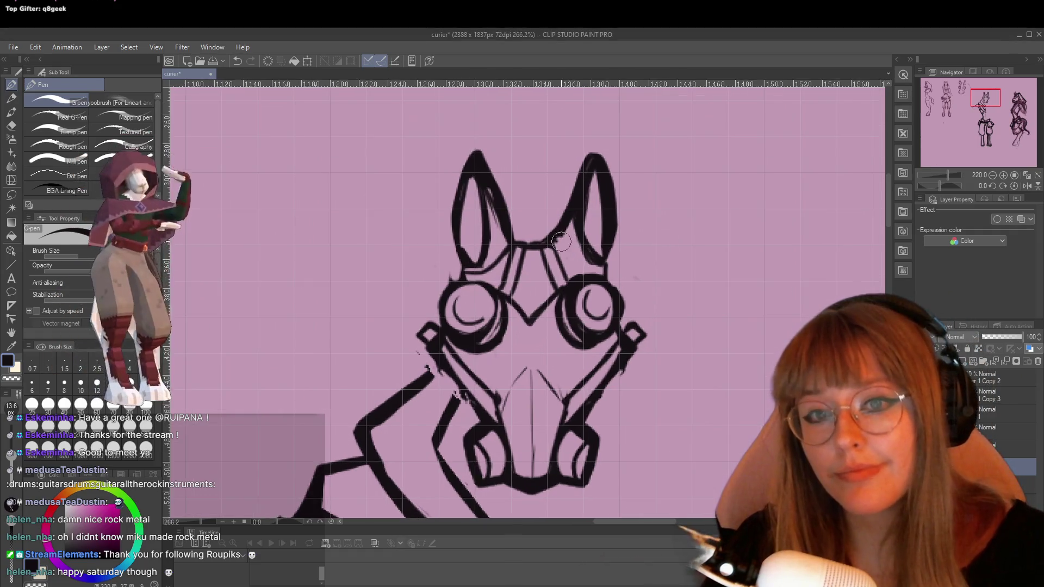
At 354% zoom, erase to thin the right ear's outlines, then ink a thin line from the ear junction toward the right eye.
{"action": "scroll", "coordinate": [513, 238], "scroll_direction": "up", "scroll_amount": 2}
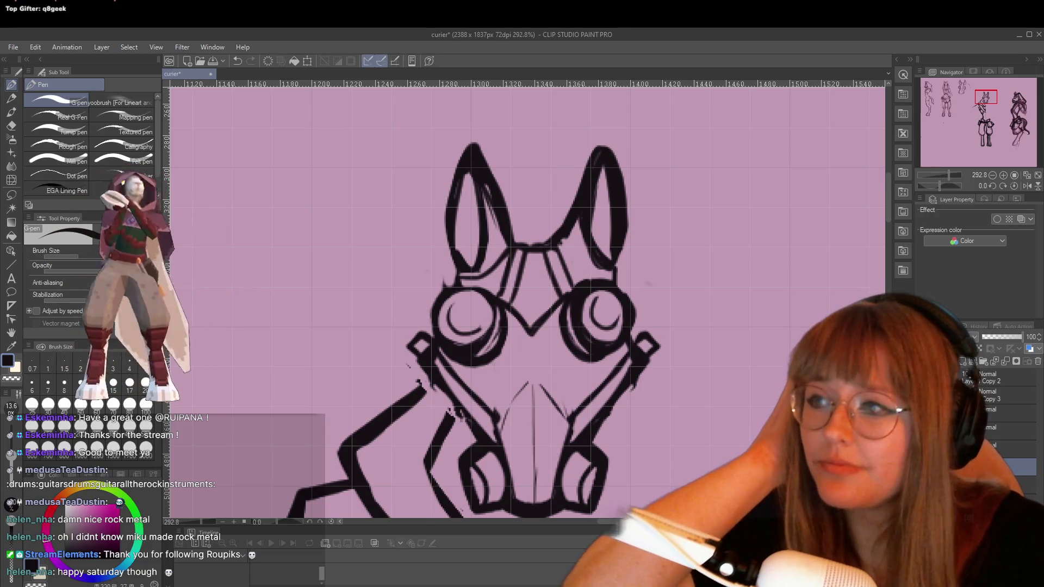
{"action": "scroll", "coordinate": [508, 206], "scroll_direction": "up", "scroll_amount": 1}
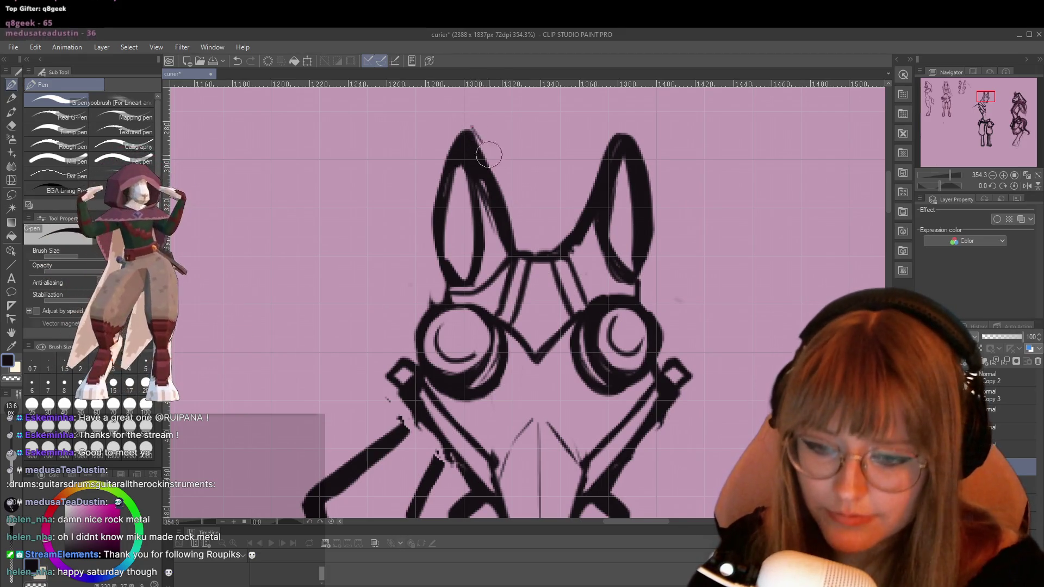
{"action": "key", "text": "e"}
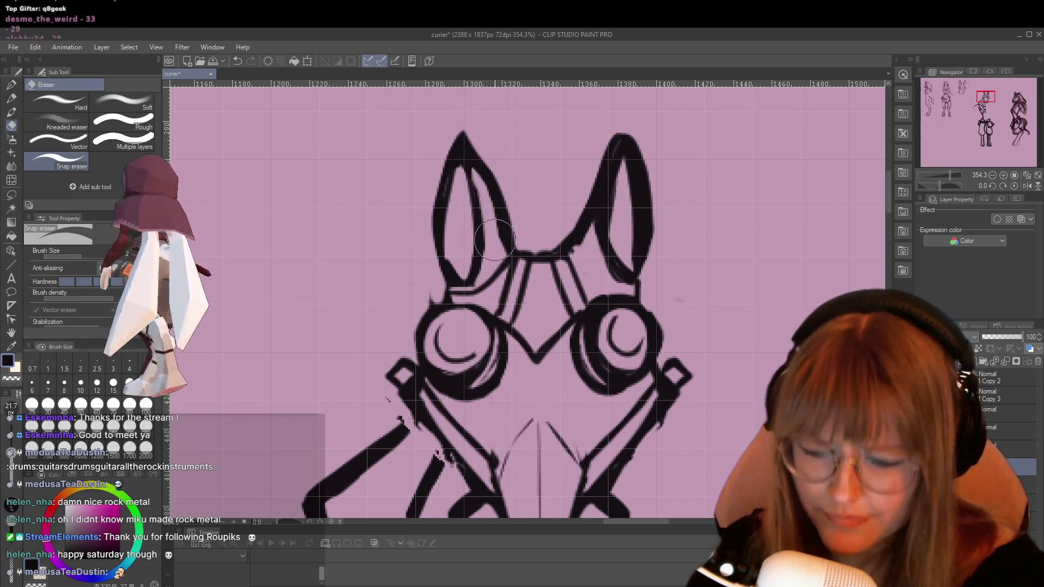
{"action": "mouse_move", "coordinate": [589, 248]}
{"action": "left_mouse_down"}
{"action": "mouse_move", "coordinate": [597, 218]}
{"action": "mouse_move", "coordinate": [600, 243]}
{"action": "left_mouse_up"}
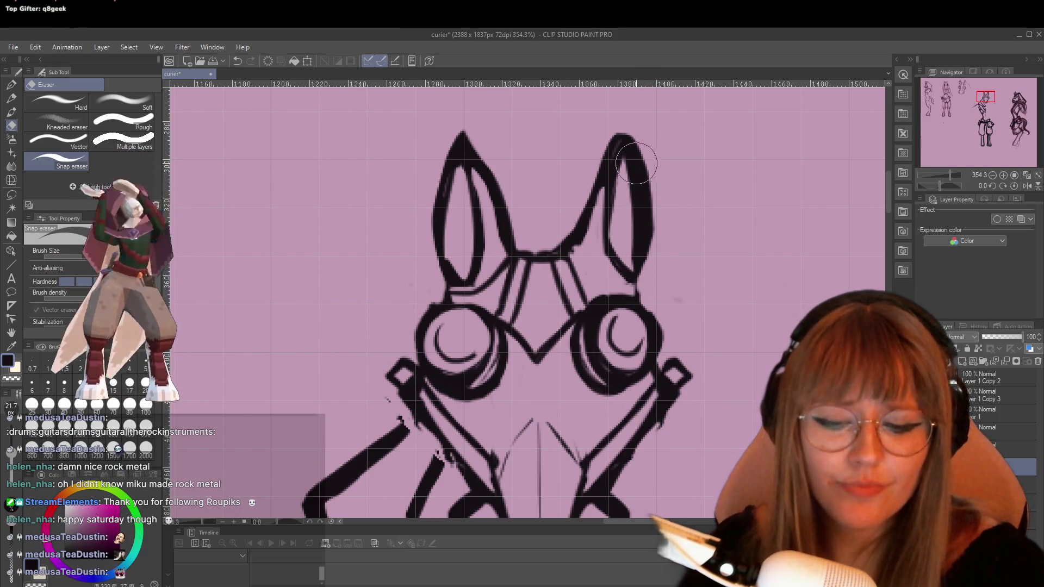
{"action": "mouse_move", "coordinate": [624, 117]}
{"action": "left_mouse_down"}
{"action": "mouse_move", "coordinate": [659, 233]}
{"action": "mouse_move", "coordinate": [652, 272]}
{"action": "mouse_move", "coordinate": [652, 261]}
{"action": "left_mouse_up"}
{"action": "mouse_move", "coordinate": [620, 163]}
{"action": "left_mouse_down"}
{"action": "mouse_move", "coordinate": [605, 253]}
{"action": "mouse_move", "coordinate": [621, 279]}
{"action": "left_mouse_up"}
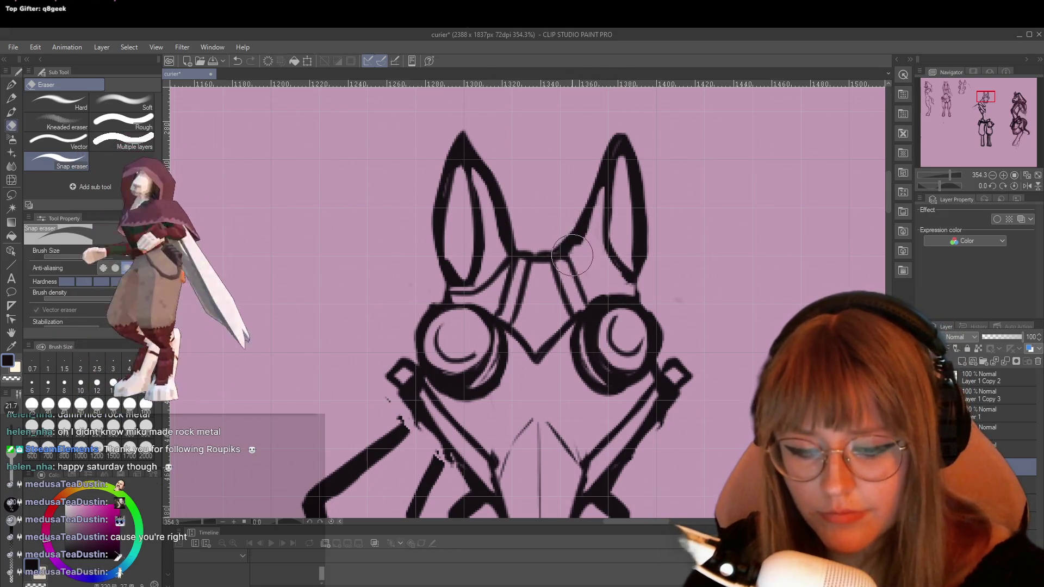
{"action": "key", "text": "p"}
{"action": "left_click_drag", "start_coordinate": [571, 254], "coordinate": [625, 288]}
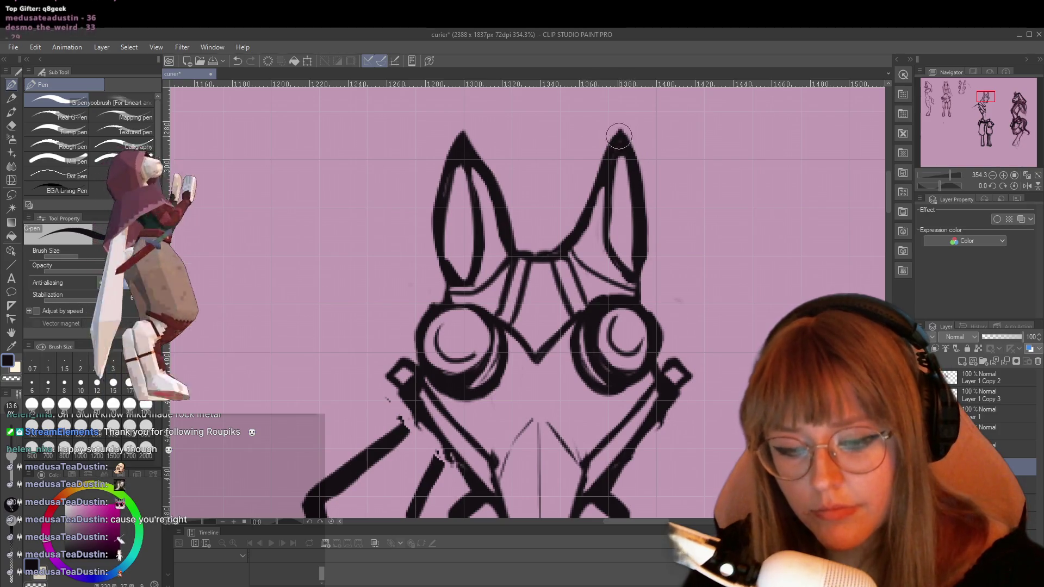
{"action": "key", "text": "e"}
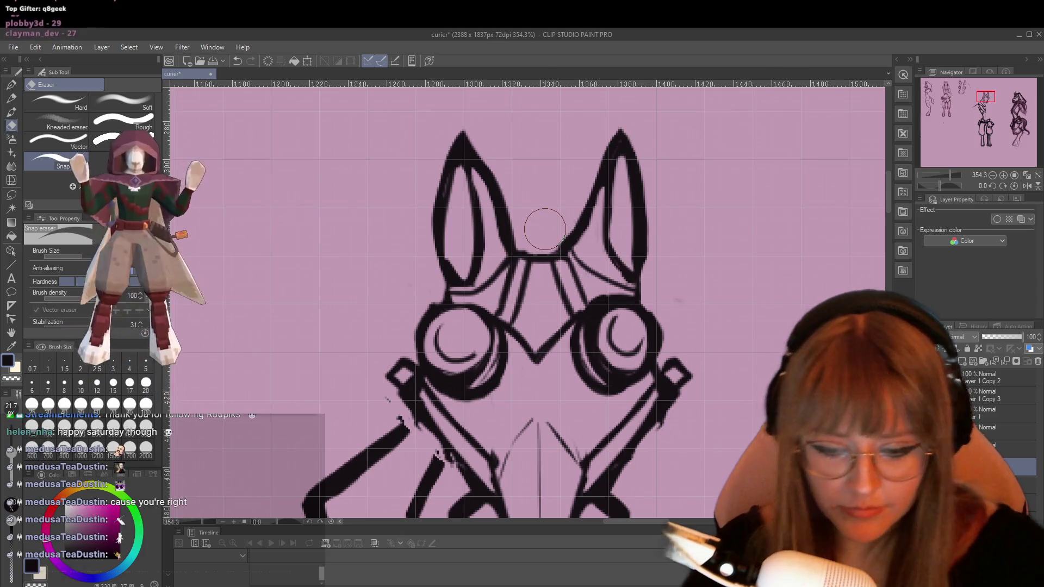
Draw a lasso selection around the left half of the central figure's torso and arm.
{"action": "scroll", "coordinate": [543, 245], "scroll_direction": "down", "scroll_amount": 5}
{"action": "scroll", "coordinate": [548, 243], "scroll_direction": "down", "scroll_amount": 4}
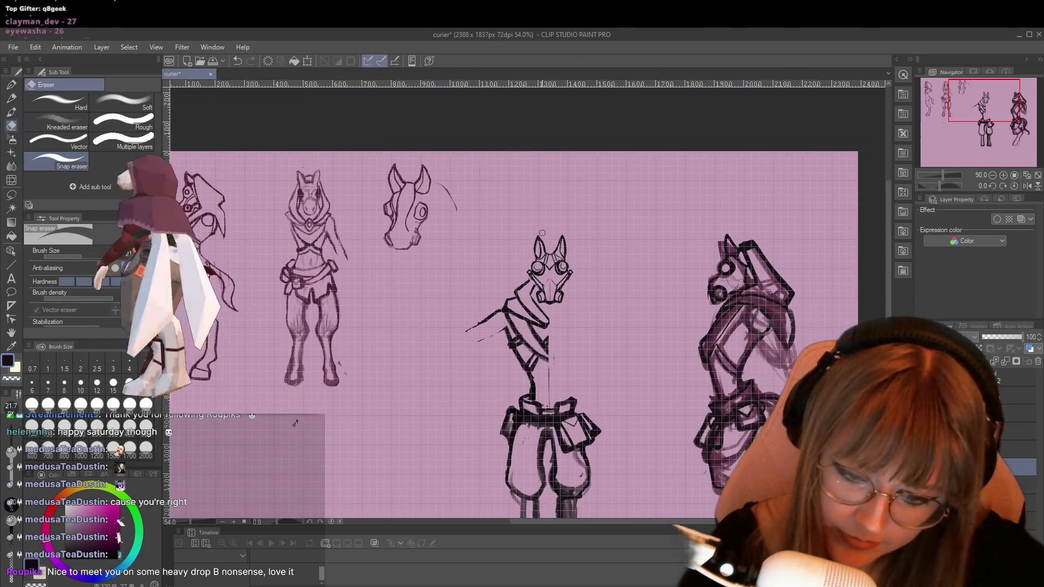
{"action": "scroll", "coordinate": [626, 400], "scroll_direction": "up", "scroll_amount": 1}
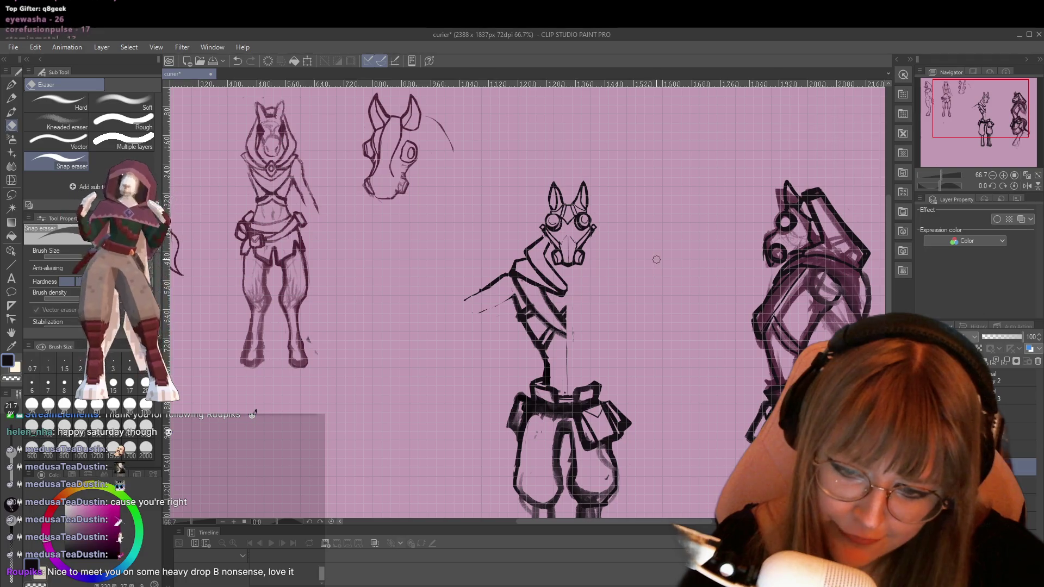
{"action": "scroll", "coordinate": [601, 211], "scroll_direction": "up", "scroll_amount": 1}
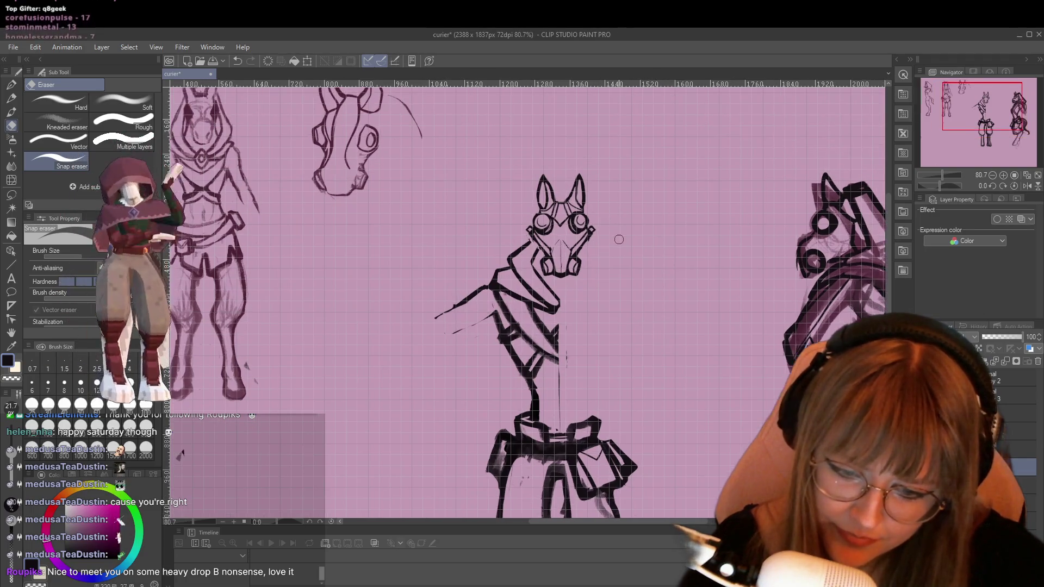
{"action": "scroll", "coordinate": [577, 187], "scroll_direction": "down", "scroll_amount": 2}
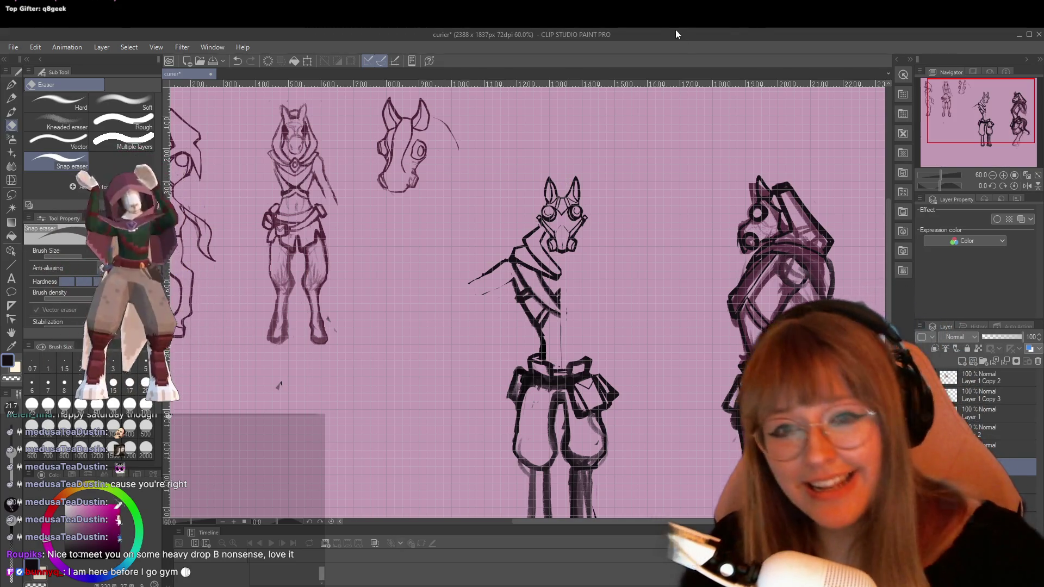
{"action": "scroll", "coordinate": [522, 333], "scroll_direction": "up", "scroll_amount": 1}
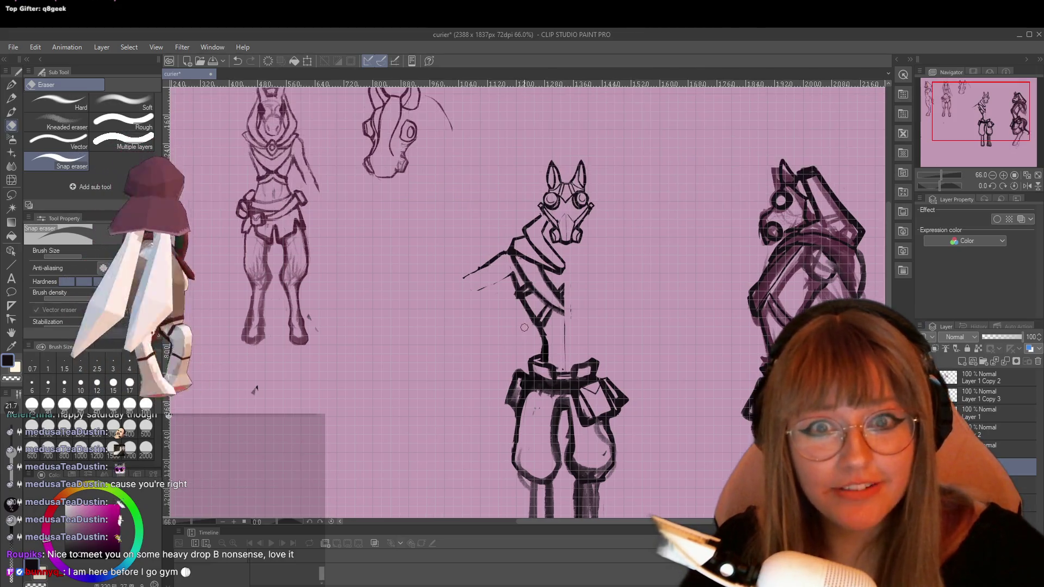
{"action": "scroll", "coordinate": [535, 300], "scroll_direction": "up", "scroll_amount": 1}
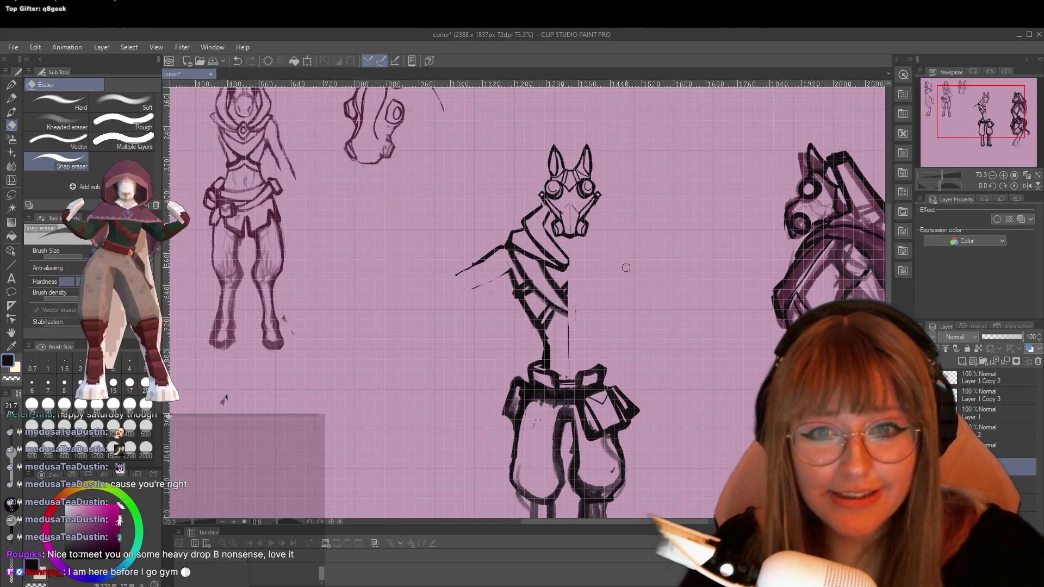
{"action": "scroll", "coordinate": [626, 267], "scroll_direction": "up", "scroll_amount": 1}
{"action": "scroll", "coordinate": [626, 268], "scroll_direction": "up", "scroll_amount": 1}
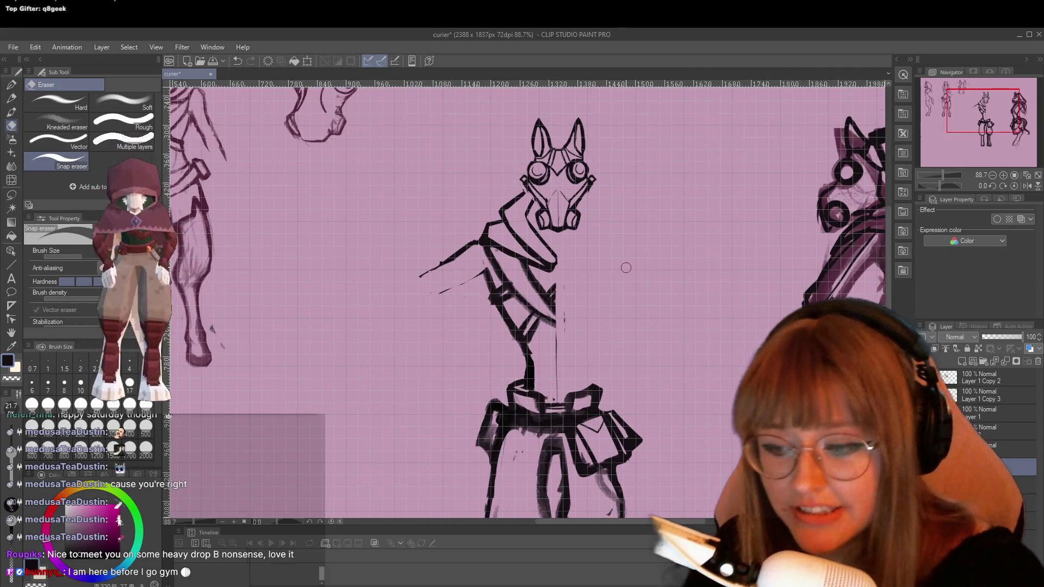
{"action": "left_click", "coordinate": [12, 196]}
{"action": "mouse_move", "coordinate": [477, 226]}
{"action": "left_mouse_down"}
{"action": "mouse_move", "coordinate": [489, 294]}
{"action": "mouse_move", "coordinate": [528, 384]}
{"action": "mouse_move", "coordinate": [577, 275]}
{"action": "mouse_move", "coordinate": [528, 203]}
{"action": "mouse_move", "coordinate": [477, 184]}
{"action": "left_mouse_up"}
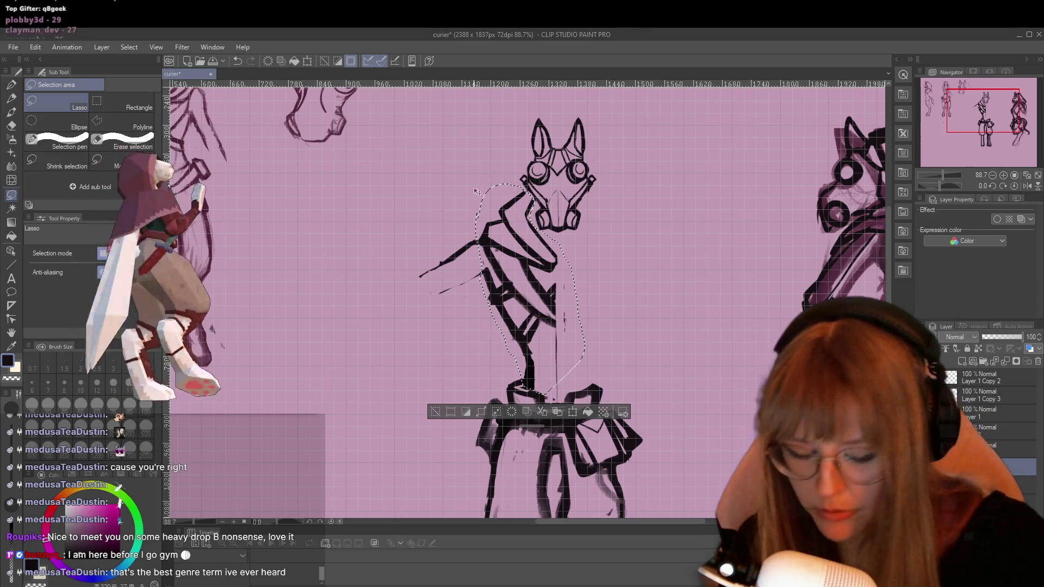
Flip the selected torso half horizontally, nudge it two steps left and commit the transform.
{"action": "key", "text": "ctrl+t"}
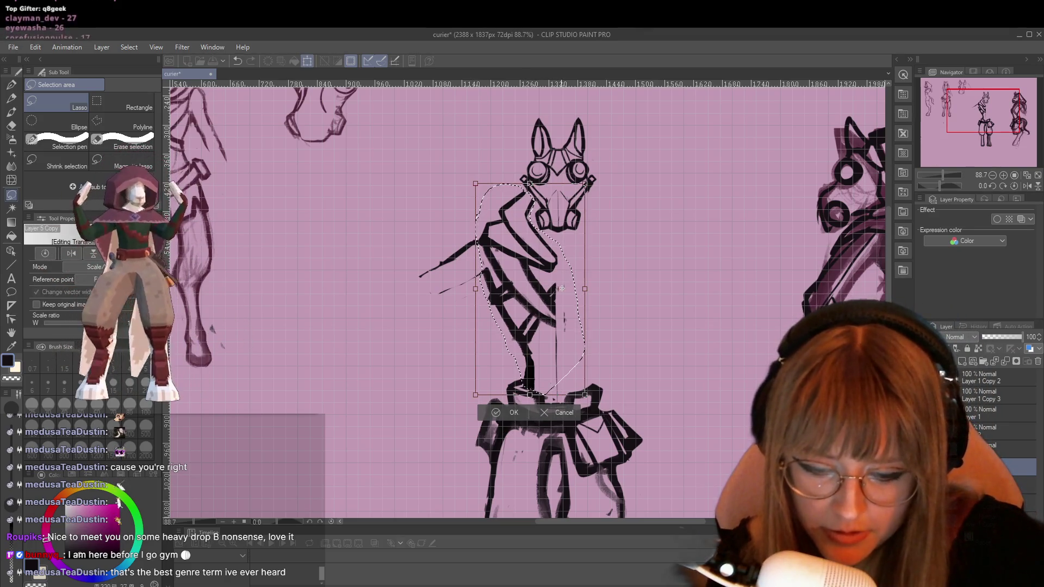
{"action": "right_click", "coordinate": [531, 316]}
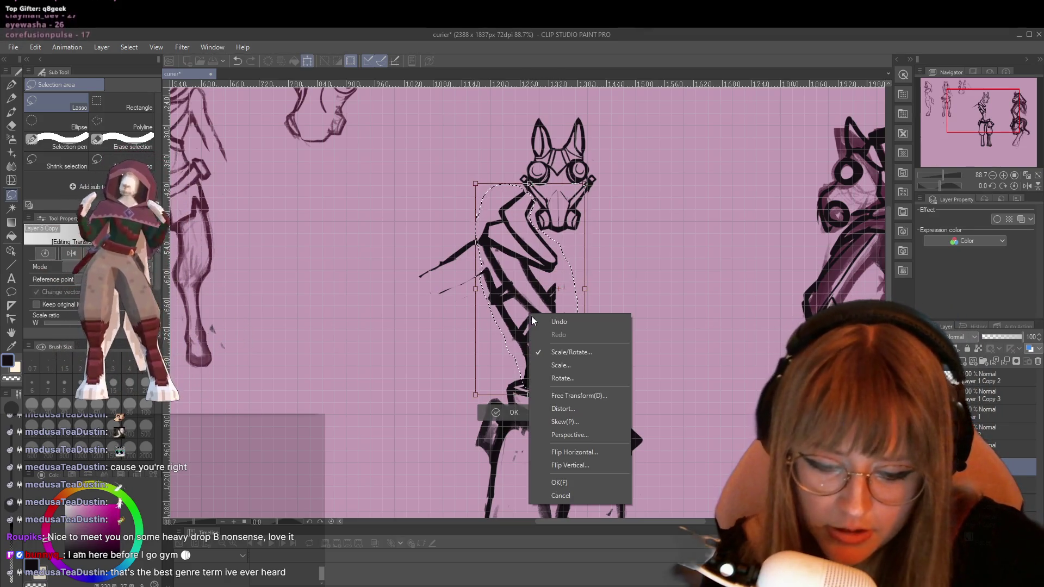
{"action": "left_click", "coordinate": [605, 452]}
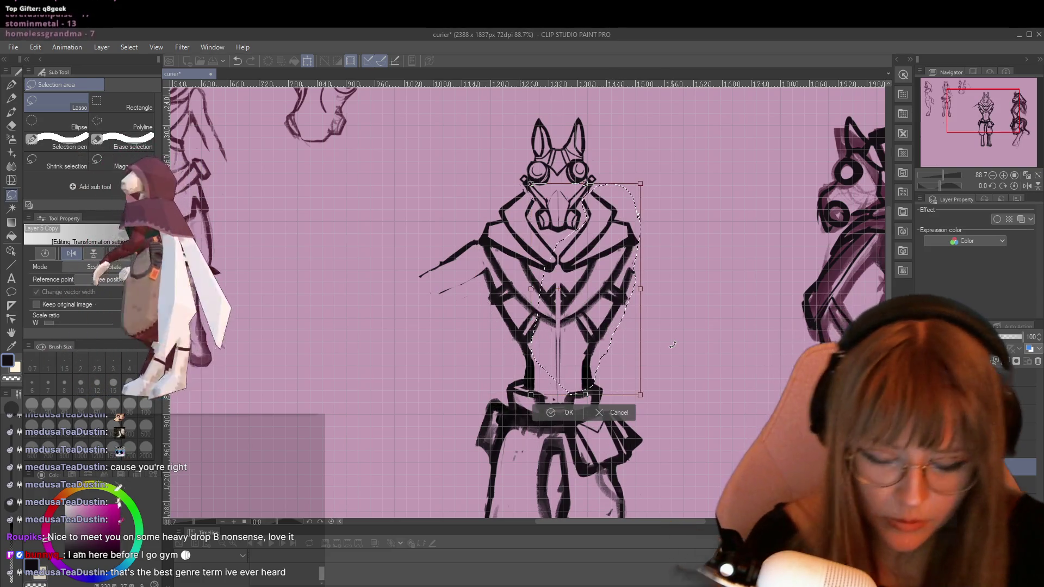
{"action": "key", "text": "Left"}
{"action": "key", "text": "Left"}
{"action": "key", "text": "Left"}
{"action": "key", "text": "Left"}
{"action": "key", "text": "Left"}
{"action": "key", "text": "Left"}
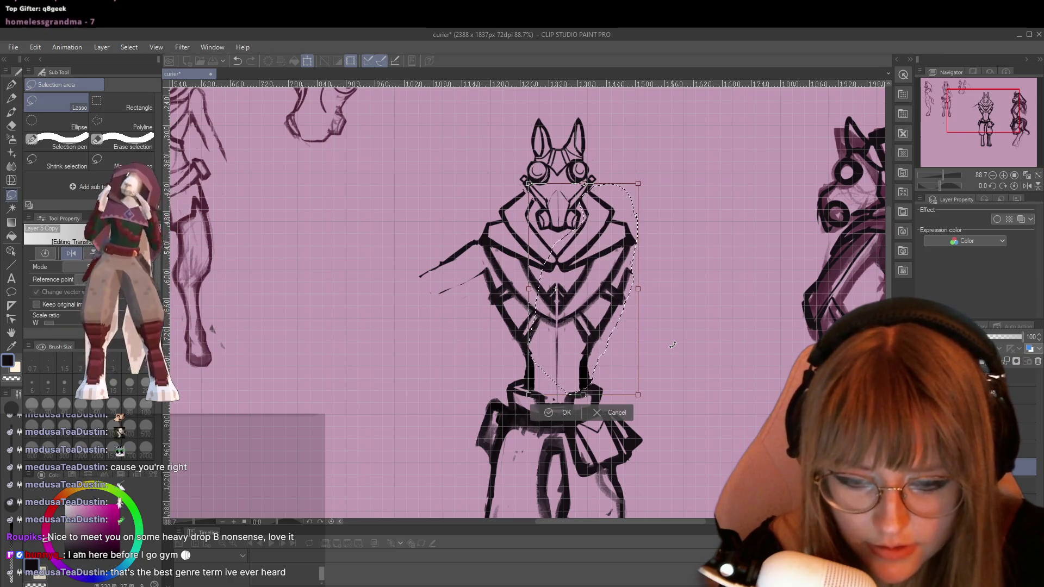
{"action": "key", "text": "Left"}
{"action": "key", "text": "Left"}
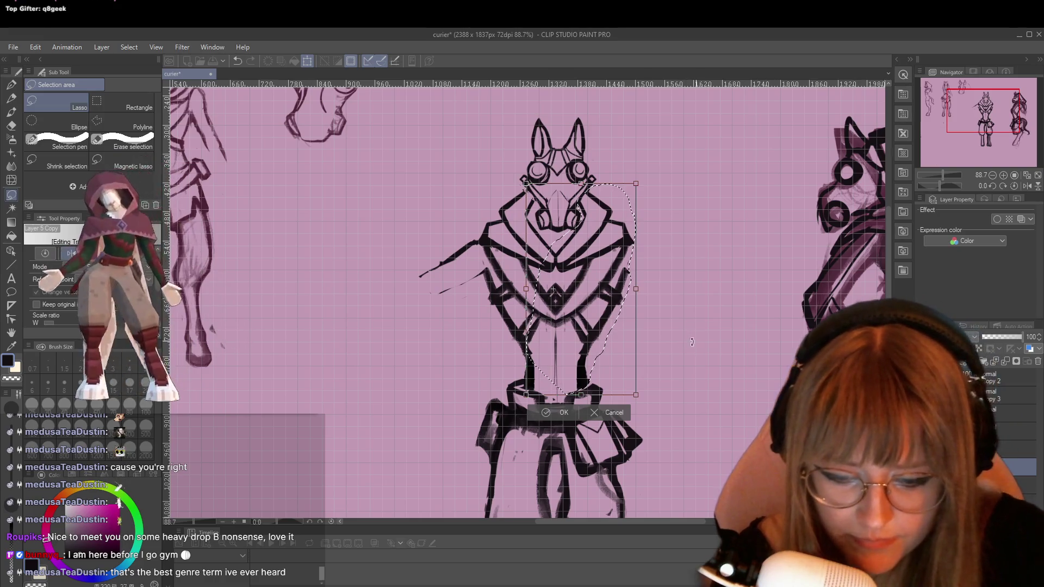
{"action": "left_click", "coordinate": [550, 412]}
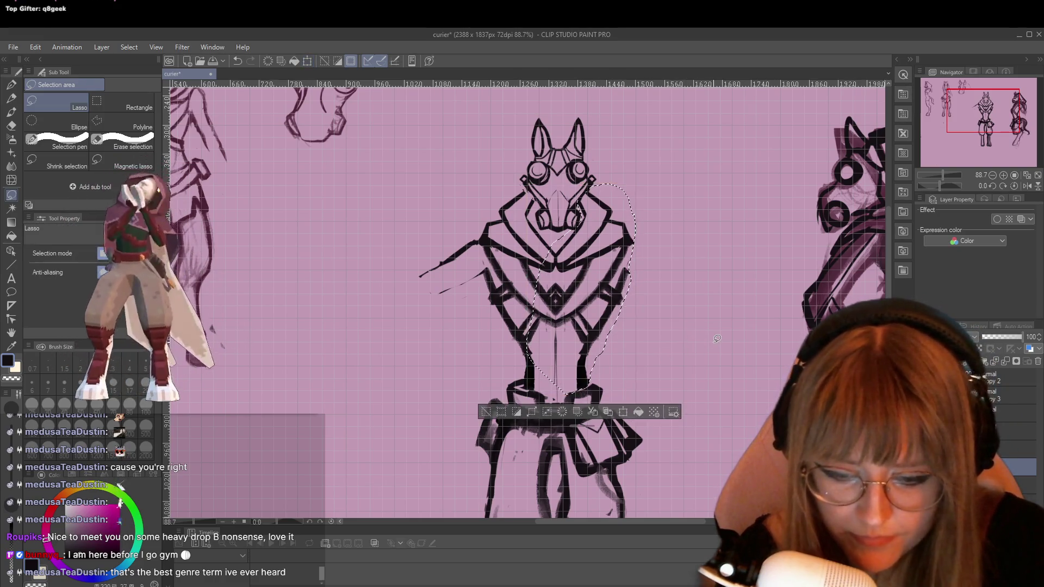
{"action": "scroll", "coordinate": [756, 339], "scroll_direction": "down", "scroll_amount": 2}
{"action": "scroll", "coordinate": [755, 339], "scroll_direction": "down", "scroll_amount": 2}
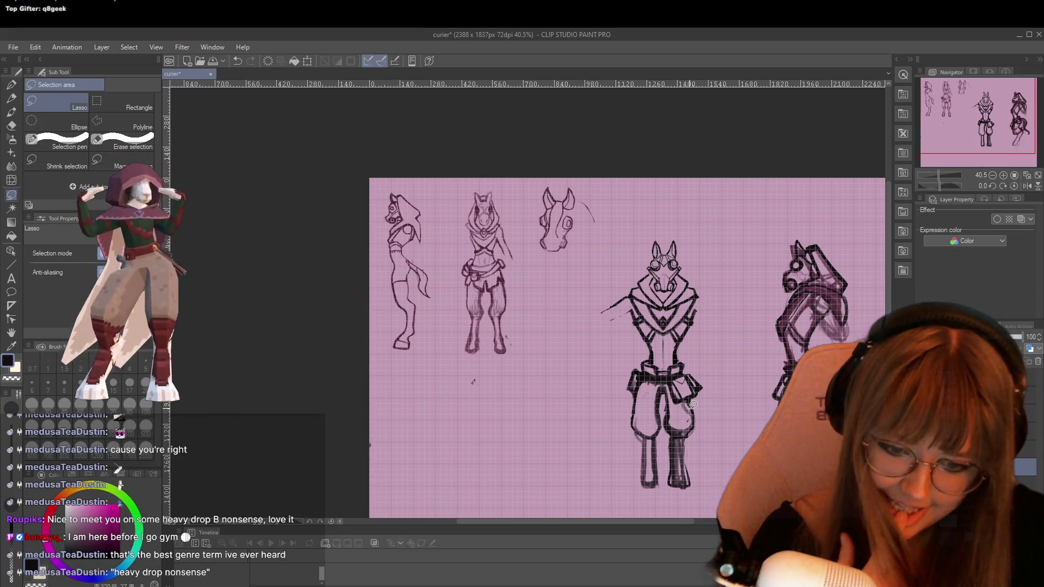
{"action": "scroll", "coordinate": [682, 360], "scroll_direction": "up", "scroll_amount": 4}
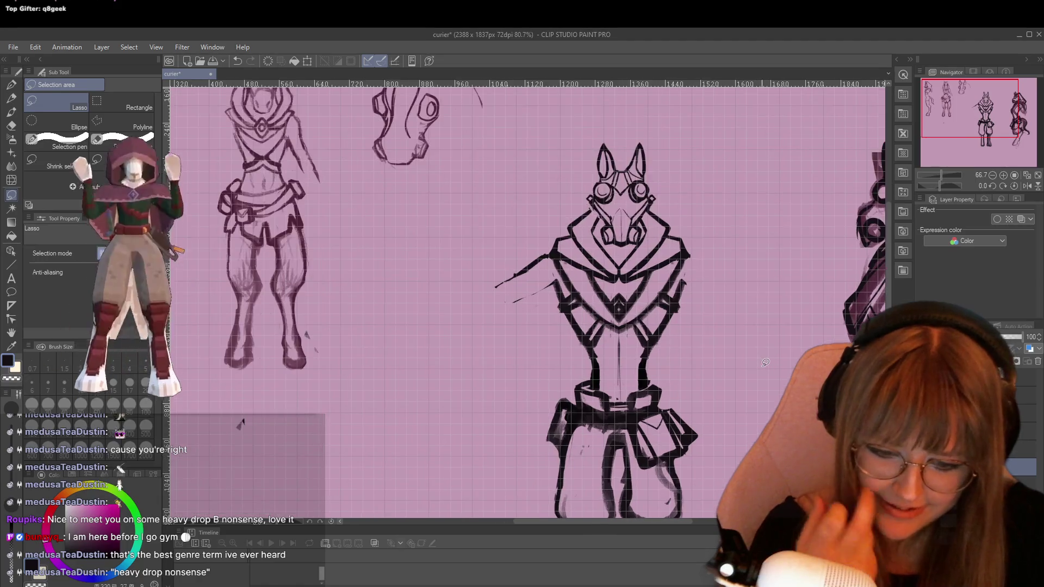
{"action": "key", "text": "e"}
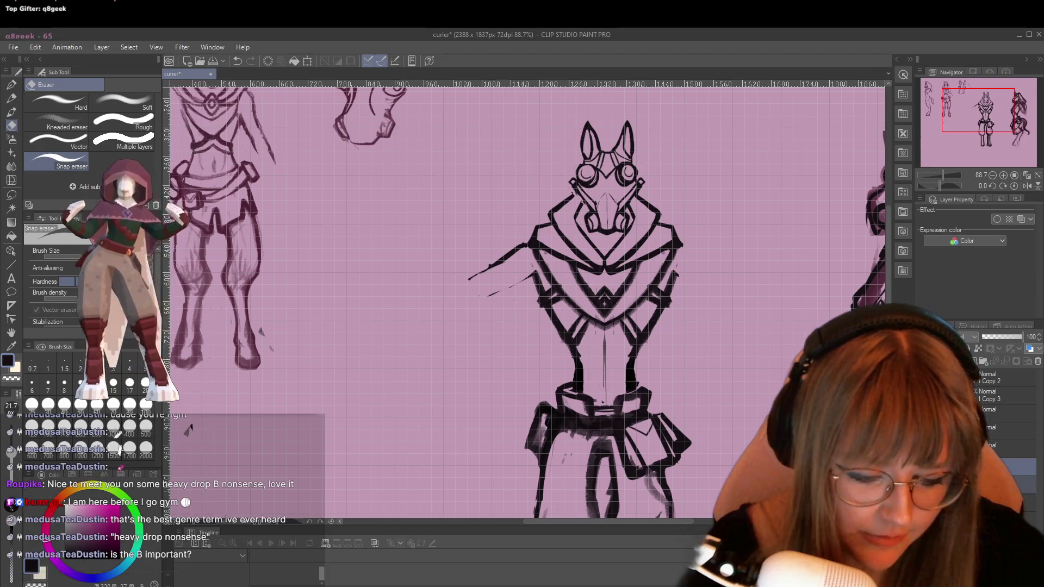
Merge the selected layers from the Layer panel's context menu, then zoom the canvas to 100%.
{"action": "right_click", "coordinate": [1006, 468]}
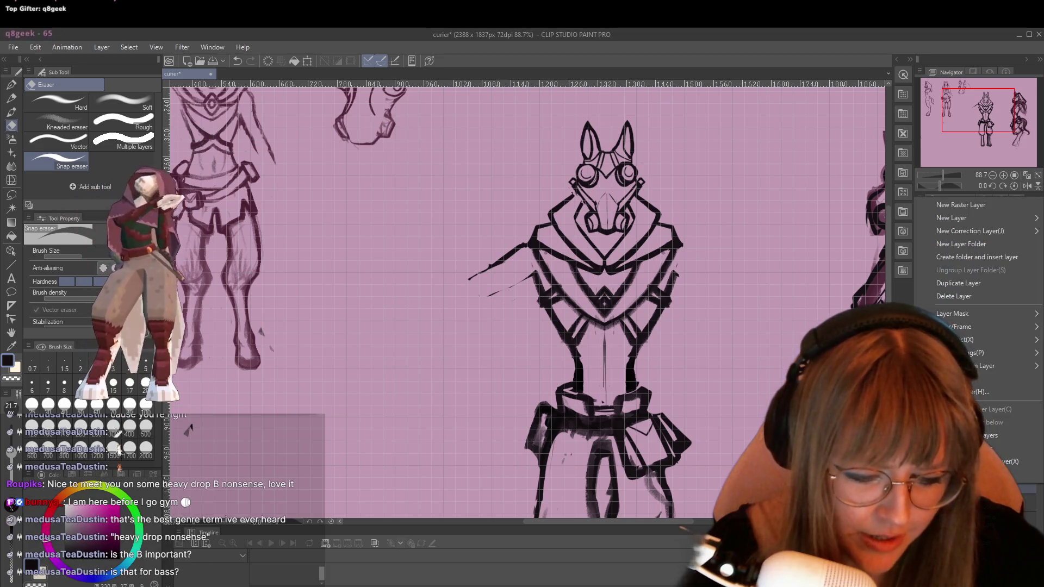
{"action": "left_click", "coordinate": [989, 436]}
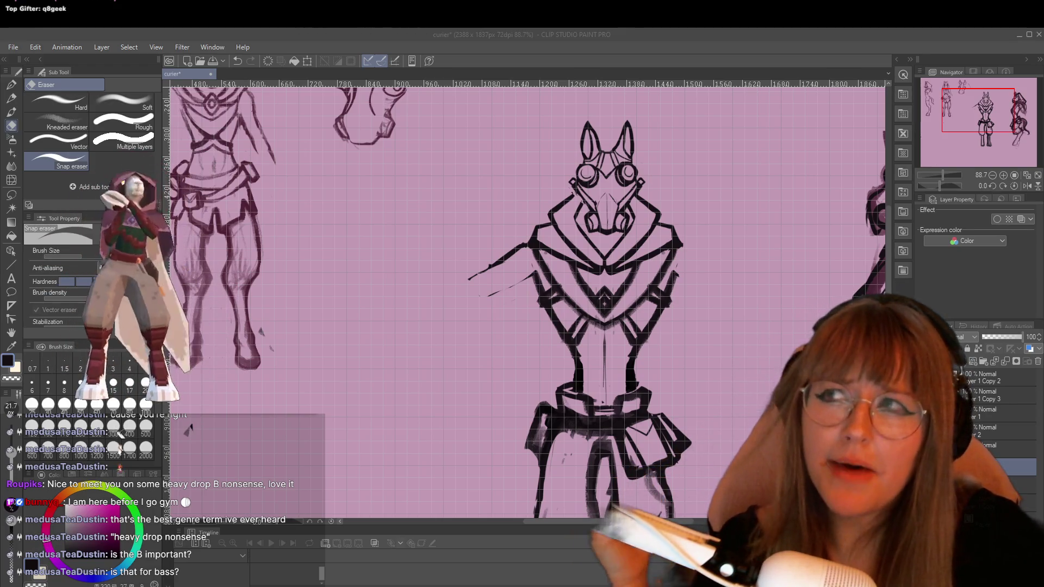
{"action": "left_click", "coordinate": [445, 249]}
{"action": "scroll", "coordinate": [851, 244], "scroll_direction": "up", "scroll_amount": 1}
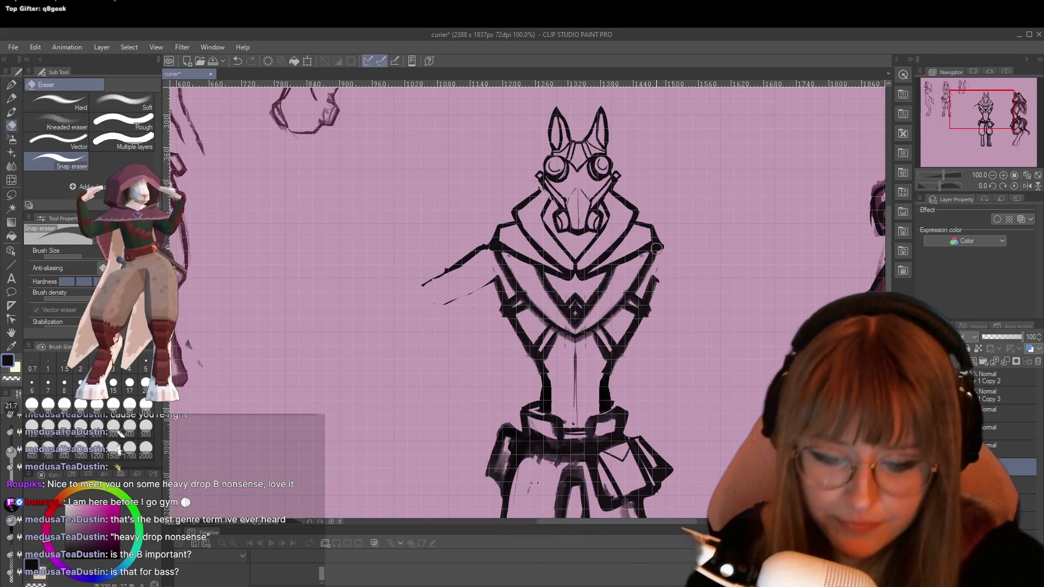
Erase the old chest V lines and arm strokes on both sides of the torso.
{"action": "left_click_drag", "start_coordinate": [657, 273], "coordinate": [630, 318]}
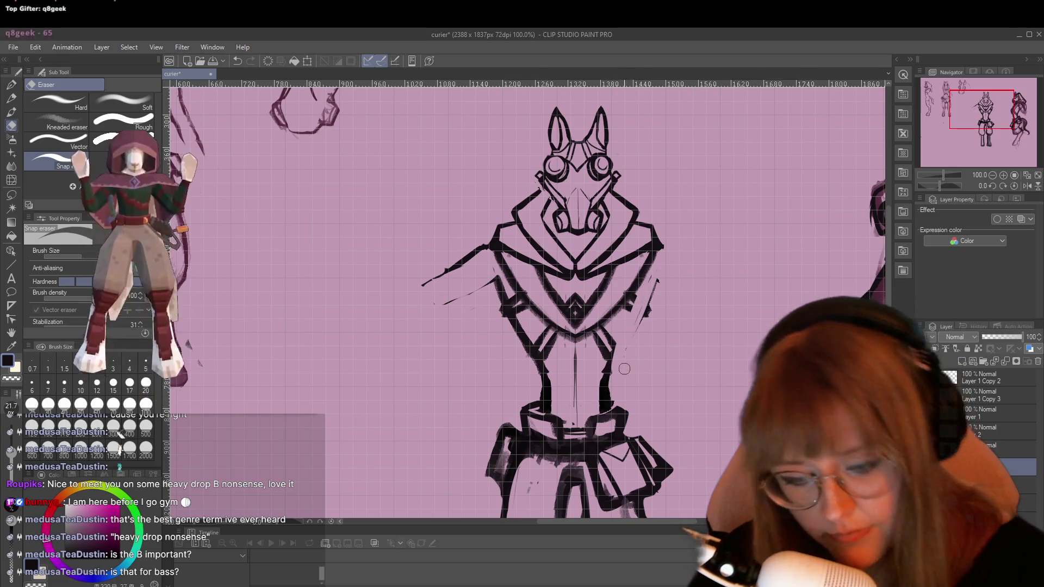
{"action": "mouse_move", "coordinate": [507, 259]}
{"action": "left_mouse_down"}
{"action": "mouse_move", "coordinate": [506, 280]}
{"action": "mouse_move", "coordinate": [527, 305]}
{"action": "mouse_move", "coordinate": [532, 288]}
{"action": "left_mouse_up"}
{"action": "mouse_move", "coordinate": [642, 254]}
{"action": "left_mouse_down"}
{"action": "mouse_move", "coordinate": [625, 312]}
{"action": "mouse_move", "coordinate": [633, 272]}
{"action": "mouse_move", "coordinate": [577, 340]}
{"action": "mouse_move", "coordinate": [566, 325]}
{"action": "left_mouse_up"}
{"action": "mouse_move", "coordinate": [514, 294]}
{"action": "left_mouse_down"}
{"action": "mouse_move", "coordinate": [549, 353]}
{"action": "mouse_move", "coordinate": [548, 296]}
{"action": "left_mouse_up"}
{"action": "mouse_move", "coordinate": [583, 371]}
{"action": "left_mouse_down"}
{"action": "mouse_move", "coordinate": [607, 343]}
{"action": "mouse_move", "coordinate": [563, 307]}
{"action": "left_mouse_up"}
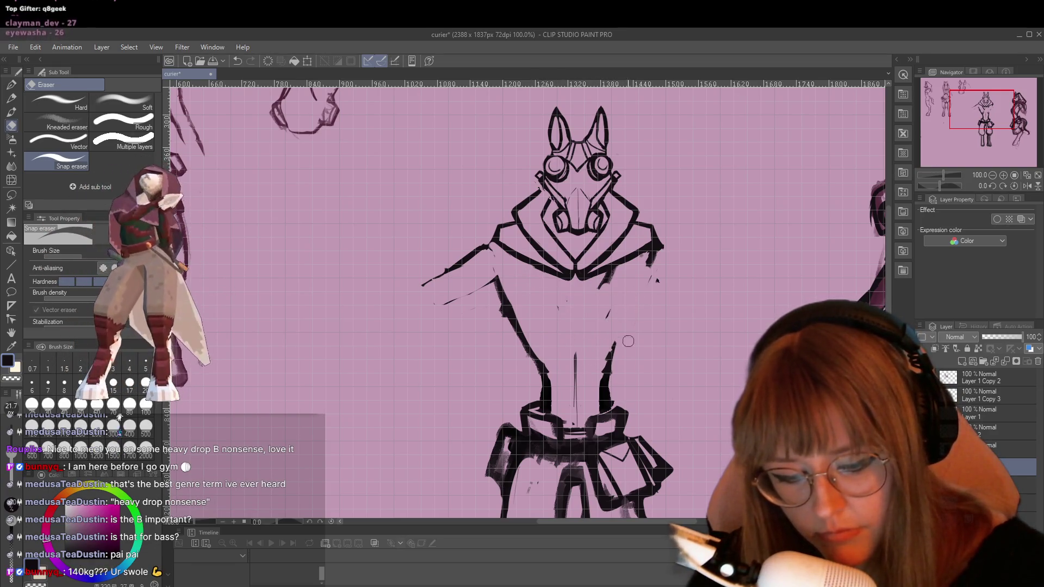
{"action": "left_click_drag", "start_coordinate": [502, 293], "coordinate": [522, 345]}
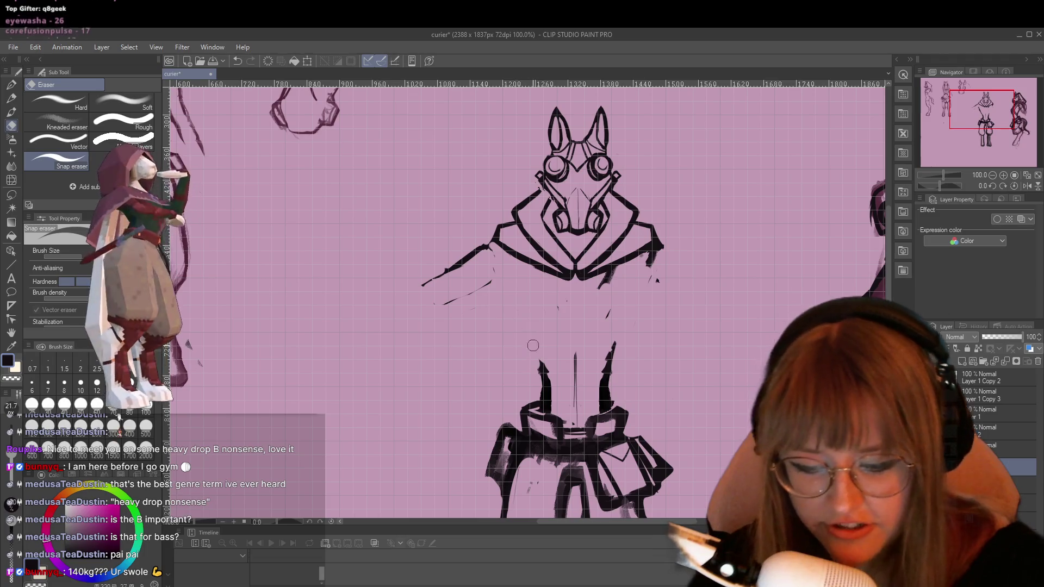
With the TRYpencil, sketch new outlines for the left and right arms.
{"action": "key", "text": "p"}
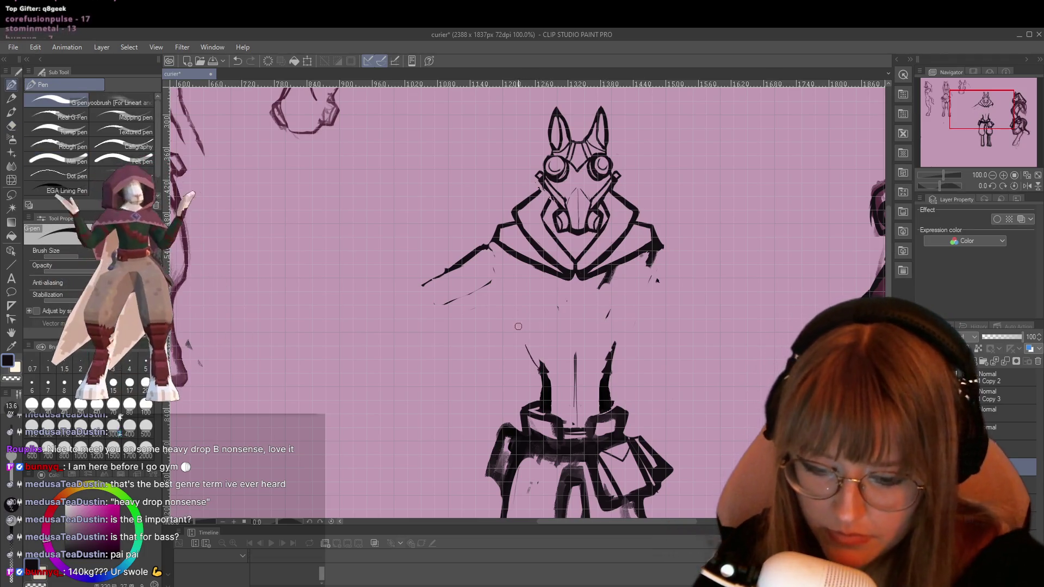
{"action": "key", "text": "p"}
{"action": "left_click_drag", "start_coordinate": [508, 279], "coordinate": [519, 339]}
{"action": "mouse_move", "coordinate": [502, 276]}
{"action": "left_mouse_down"}
{"action": "mouse_move", "coordinate": [519, 340]}
{"action": "mouse_move", "coordinate": [547, 372]}
{"action": "left_mouse_up"}
{"action": "mouse_move", "coordinate": [625, 272]}
{"action": "left_mouse_down"}
{"action": "mouse_move", "coordinate": [621, 338]}
{"action": "mouse_move", "coordinate": [596, 384]}
{"action": "mouse_move", "coordinate": [627, 270]}
{"action": "left_mouse_up"}
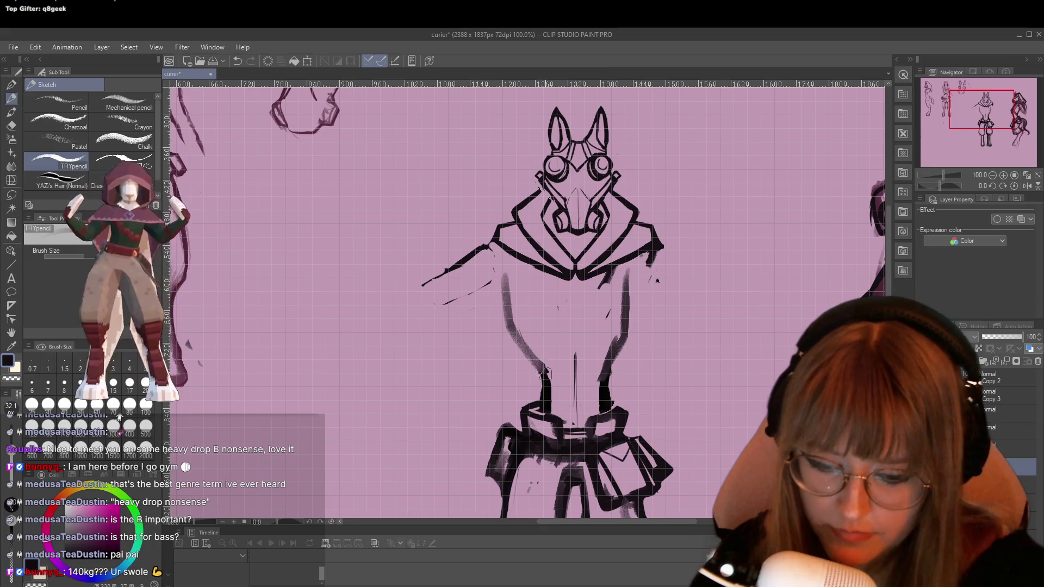
Darken the pencil strokes on the left and right arms.
{"action": "left_click_drag", "start_coordinate": [522, 331], "coordinate": [511, 277]}
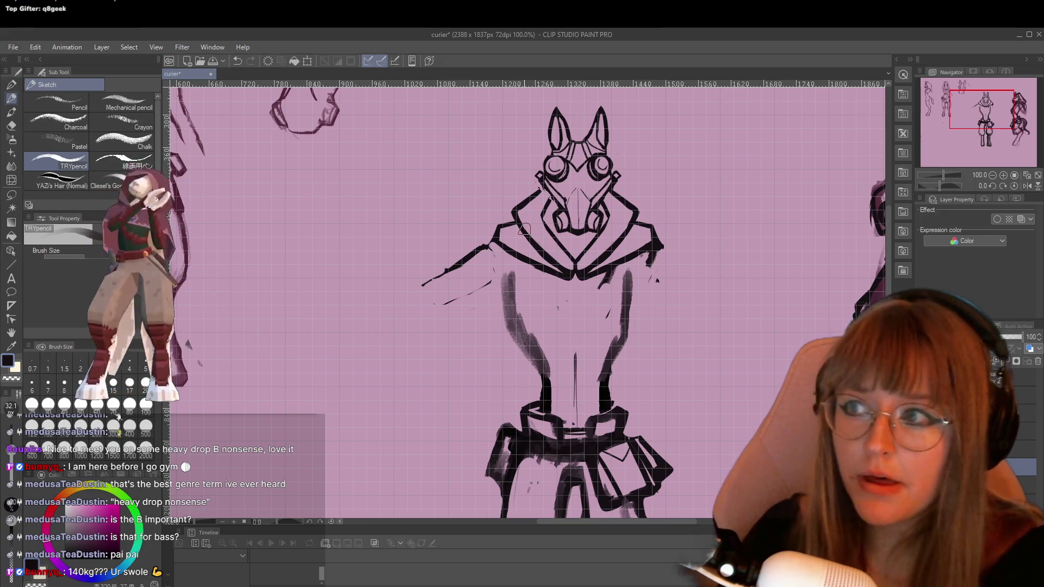
{"action": "left_click_drag", "start_coordinate": [636, 261], "coordinate": [629, 331]}
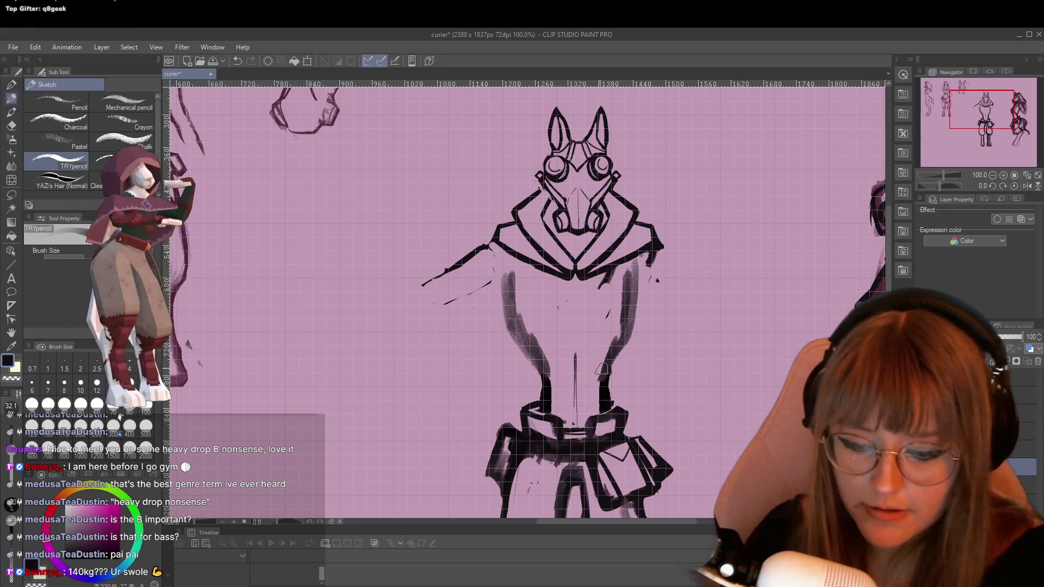
{"action": "mouse_move", "coordinate": [520, 268]}
{"action": "left_mouse_down"}
{"action": "mouse_move", "coordinate": [516, 331]}
{"action": "mouse_move", "coordinate": [544, 375]}
{"action": "left_mouse_up"}
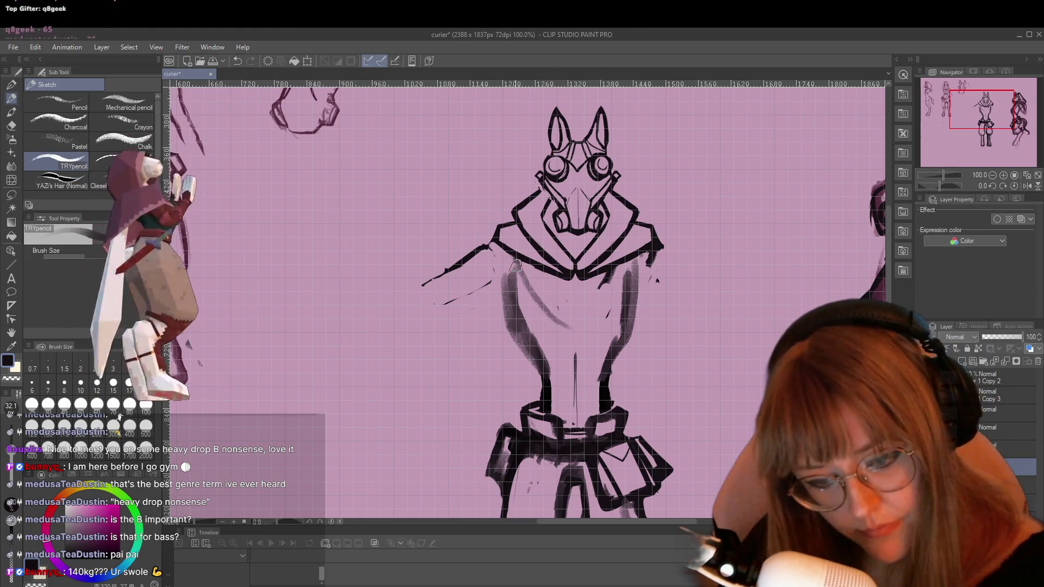
Sketch a broad diagonal strap across the chest from shoulder to hip and darken its lower edge.
{"action": "left_click_drag", "start_coordinate": [523, 294], "coordinate": [615, 351]}
{"action": "mouse_move", "coordinate": [508, 258]}
{"action": "left_mouse_down"}
{"action": "mouse_move", "coordinate": [571, 329]}
{"action": "mouse_move", "coordinate": [625, 356]}
{"action": "left_mouse_up"}
{"action": "left_click_drag", "start_coordinate": [575, 323], "coordinate": [618, 354]}
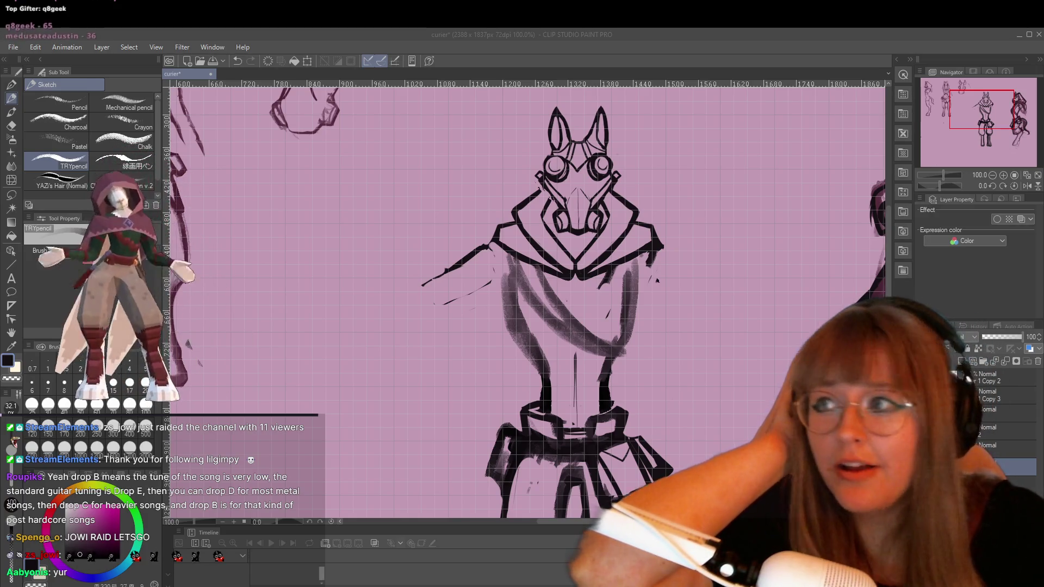
{"action": "key", "text": "XF86AudioLowerVolume"}
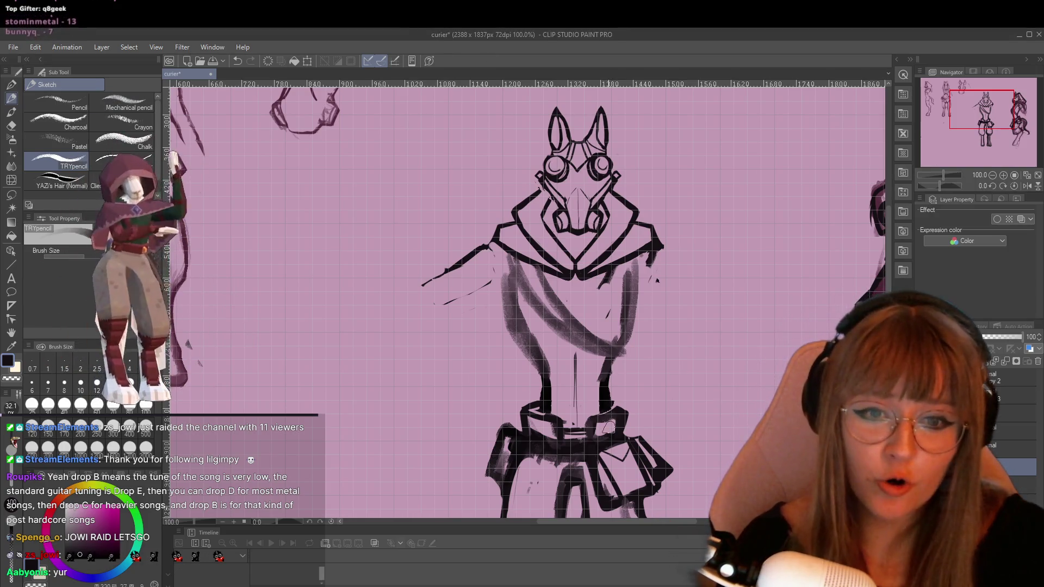
{"action": "scroll", "coordinate": [530, 411], "scroll_direction": "down", "scroll_amount": 4}
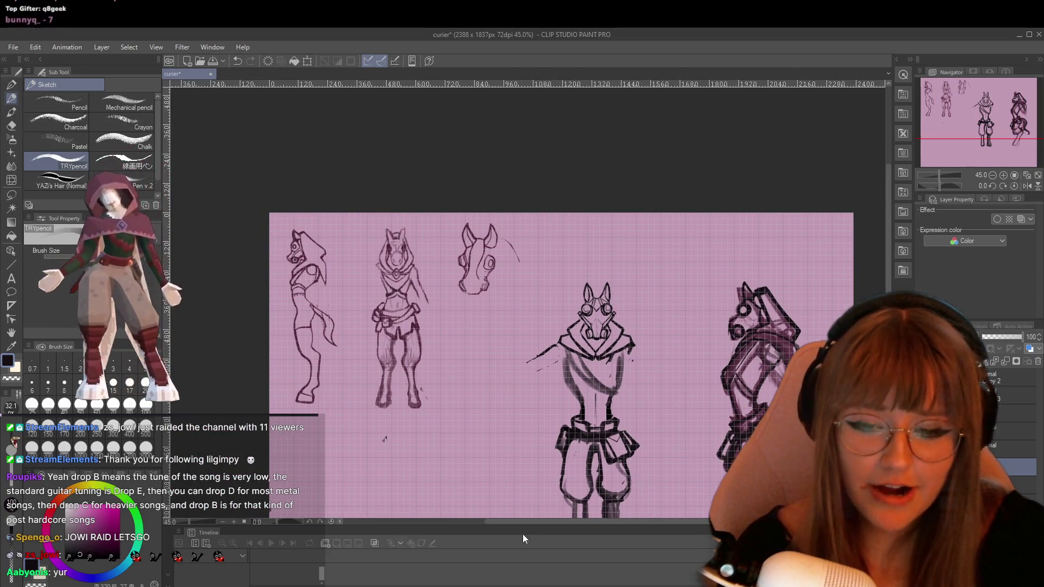
Zoom out to 45% and pan across the whole sheet, then switch to the Courier.blend model in Blender.
{"action": "left_click_drag", "start_coordinate": [516, 522], "coordinate": [558, 523]}
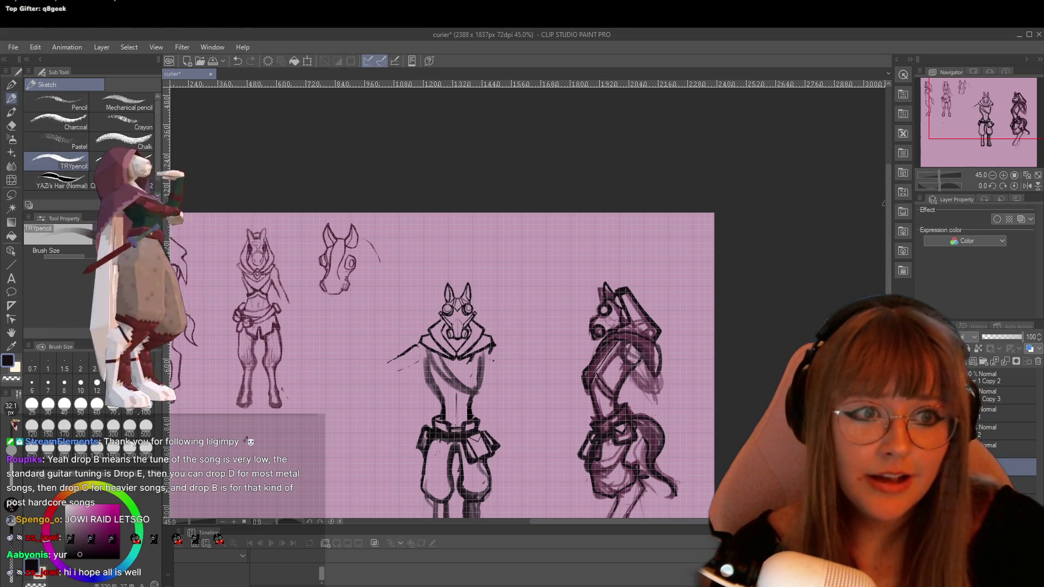
{"action": "left_click_drag", "start_coordinate": [887, 201], "coordinate": [891, 280]}
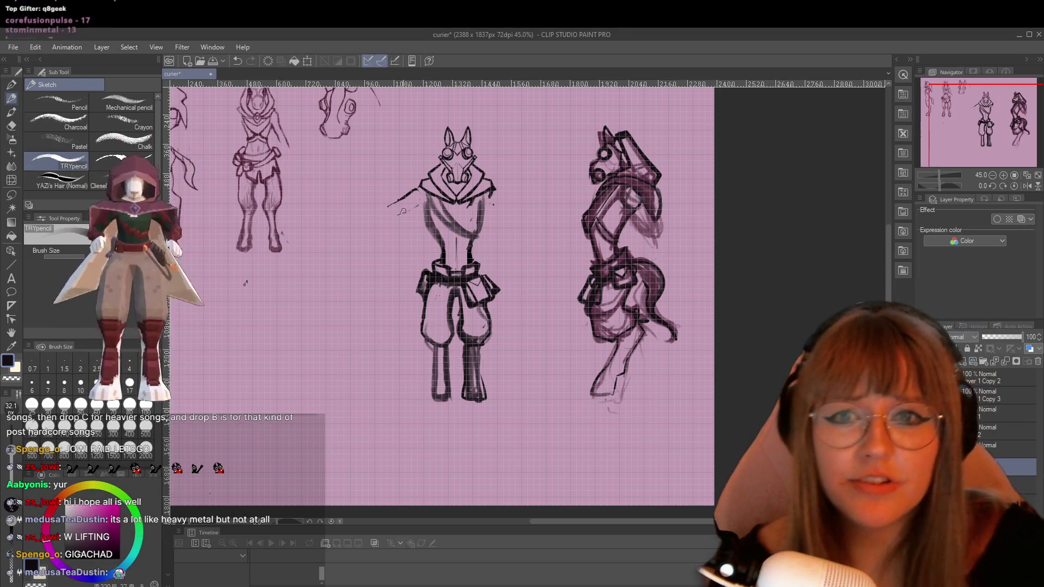
{"action": "scroll", "coordinate": [497, 218], "scroll_direction": "up", "scroll_amount": 1}
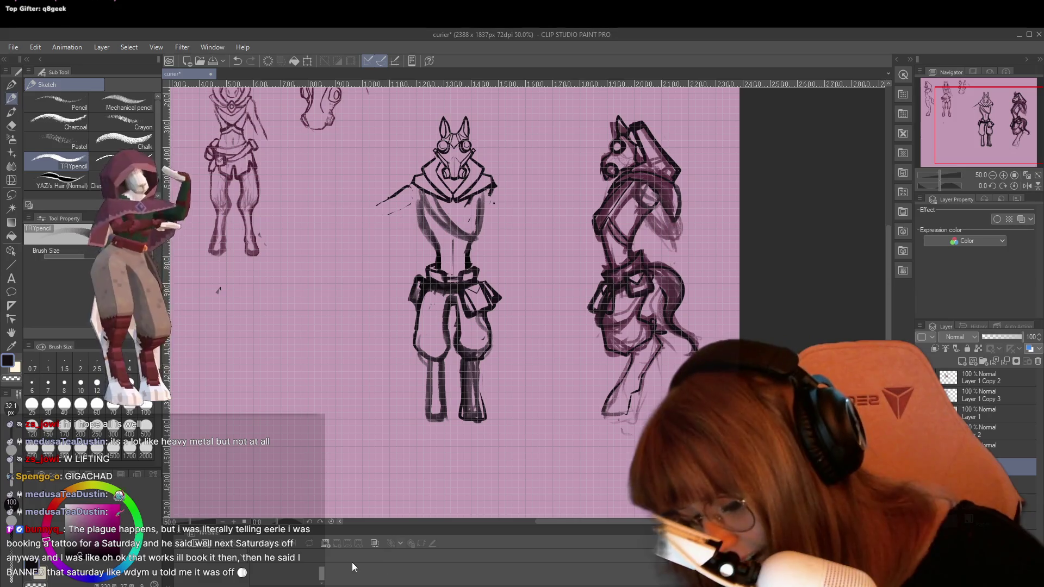
{"action": "key", "text": "alt+Tab"}
{"action": "scroll", "coordinate": [479, 307], "scroll_direction": "up", "scroll_amount": 3}
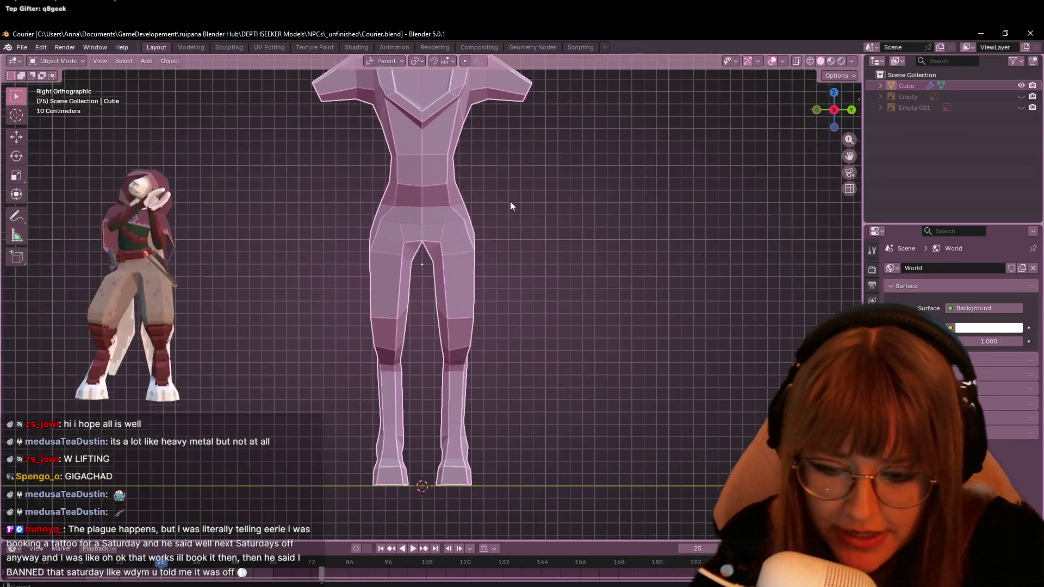
Pan the Blender viewport to bring the Courier model's head into view, then return to Clip Studio Paint.
{"action": "left_click_drag", "start_coordinate": [510, 206], "coordinate": [527, 303]}
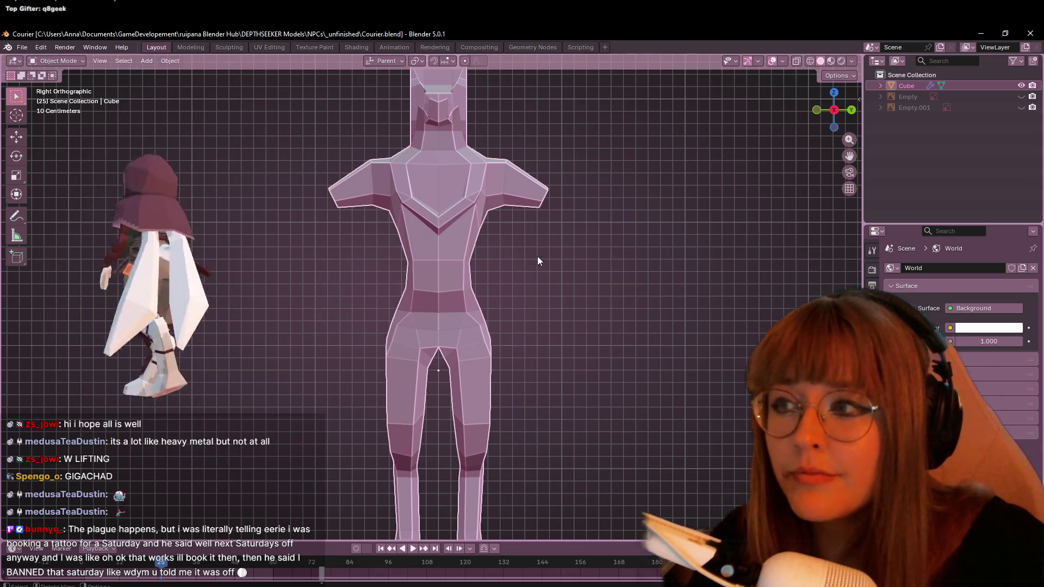
{"action": "key", "text": "alt+Tab"}
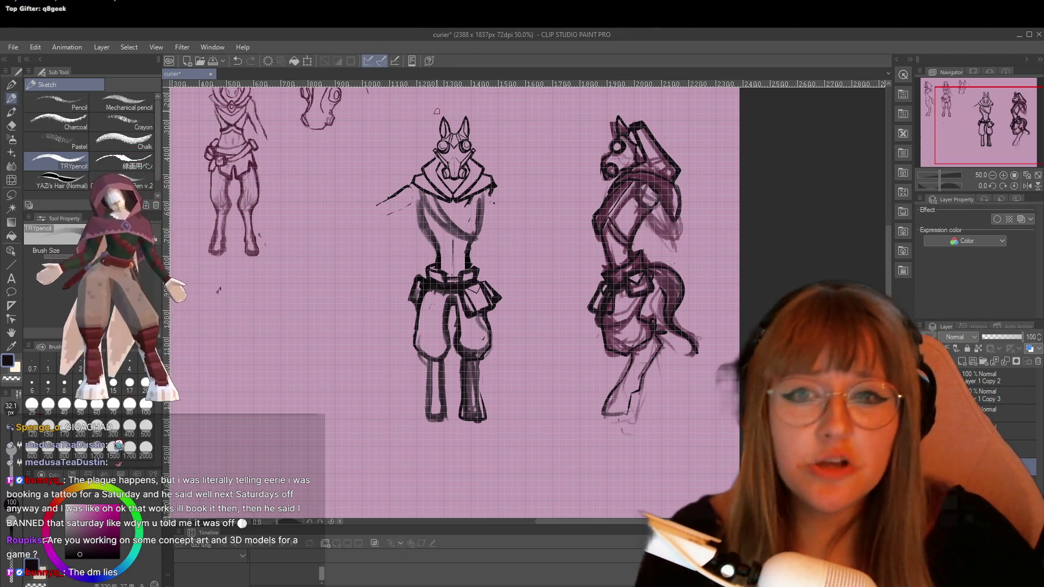
Zoom the canvas from 60.5% to 110% onto the central horse figure's torso.
{"action": "scroll", "coordinate": [437, 111], "scroll_direction": "up", "scroll_amount": 1}
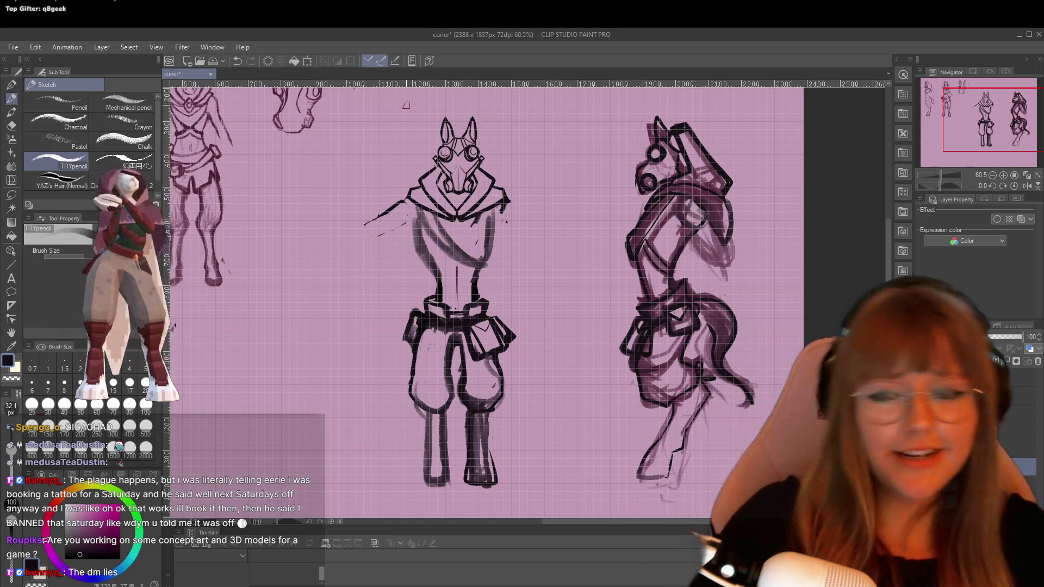
{"action": "scroll", "coordinate": [491, 148], "scroll_direction": "up", "scroll_amount": 2}
{"action": "scroll", "coordinate": [493, 163], "scroll_direction": "up", "scroll_amount": 1}
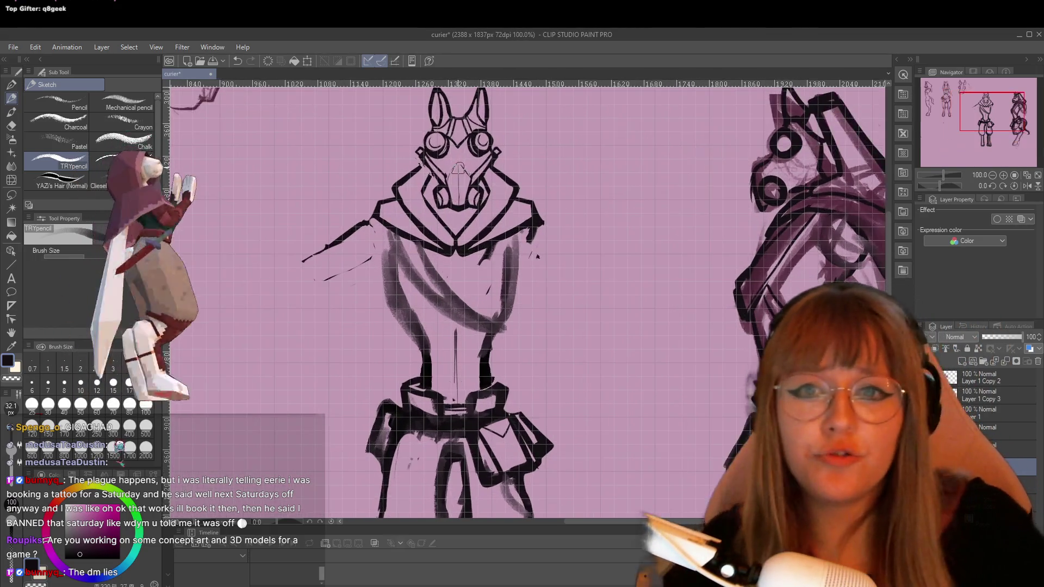
{"action": "scroll", "coordinate": [495, 185], "scroll_direction": "down", "scroll_amount": 1}
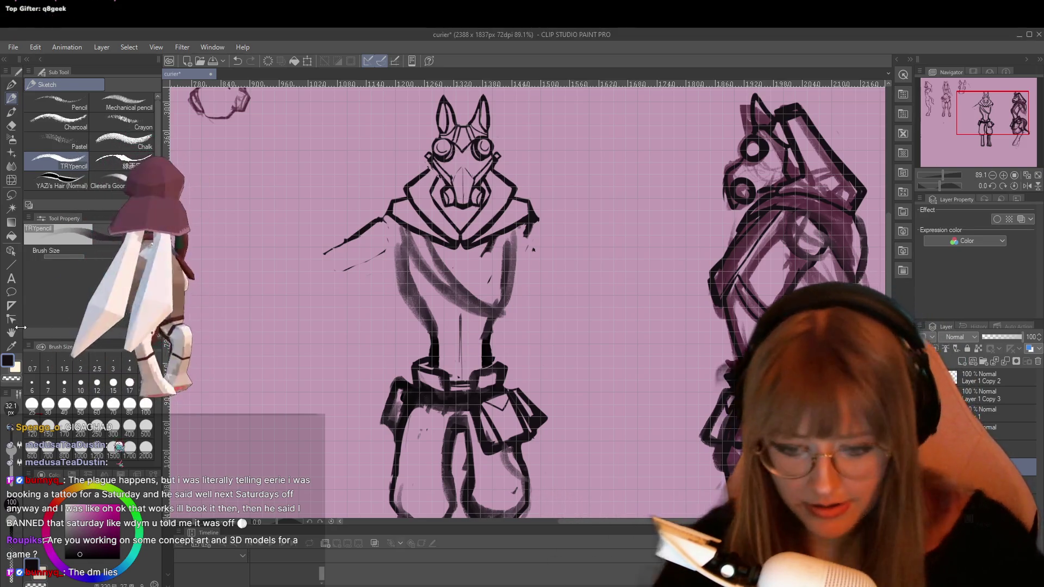
{"action": "scroll", "coordinate": [528, 336], "scroll_direction": "up", "scroll_amount": 3}
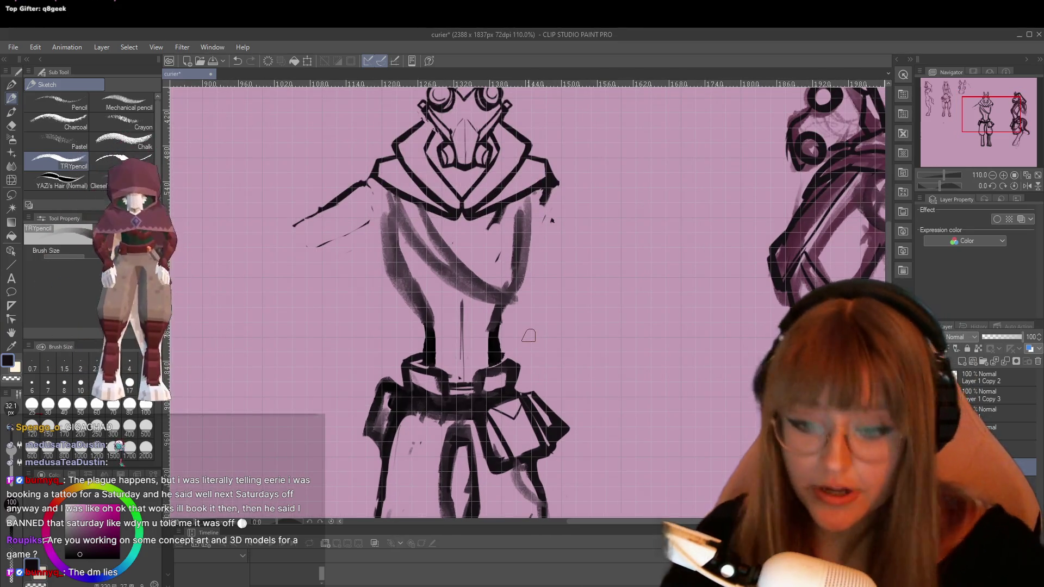
Erase stray strokes along both torso edges and close the gap in the right contour.
{"action": "key", "text": "e"}
{"action": "mouse_move", "coordinate": [384, 217]}
{"action": "left_mouse_down"}
{"action": "mouse_move", "coordinate": [385, 261]}
{"action": "mouse_move", "coordinate": [394, 289]}
{"action": "mouse_move", "coordinate": [381, 226]}
{"action": "mouse_move", "coordinate": [401, 281]}
{"action": "left_mouse_up"}
{"action": "left_click_drag", "start_coordinate": [528, 200], "coordinate": [505, 322]}
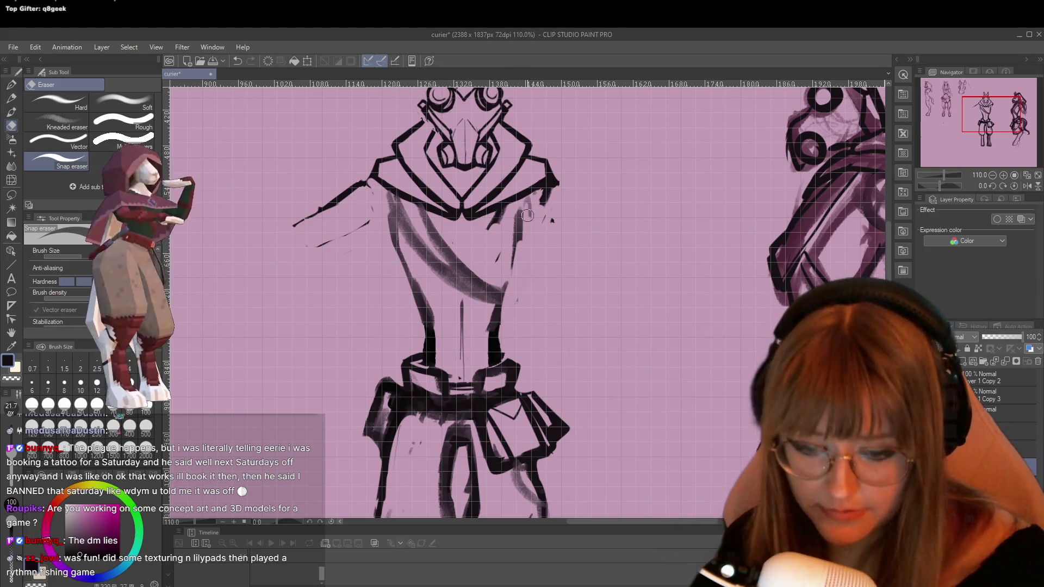
{"action": "left_click_drag", "start_coordinate": [526, 205], "coordinate": [520, 291]}
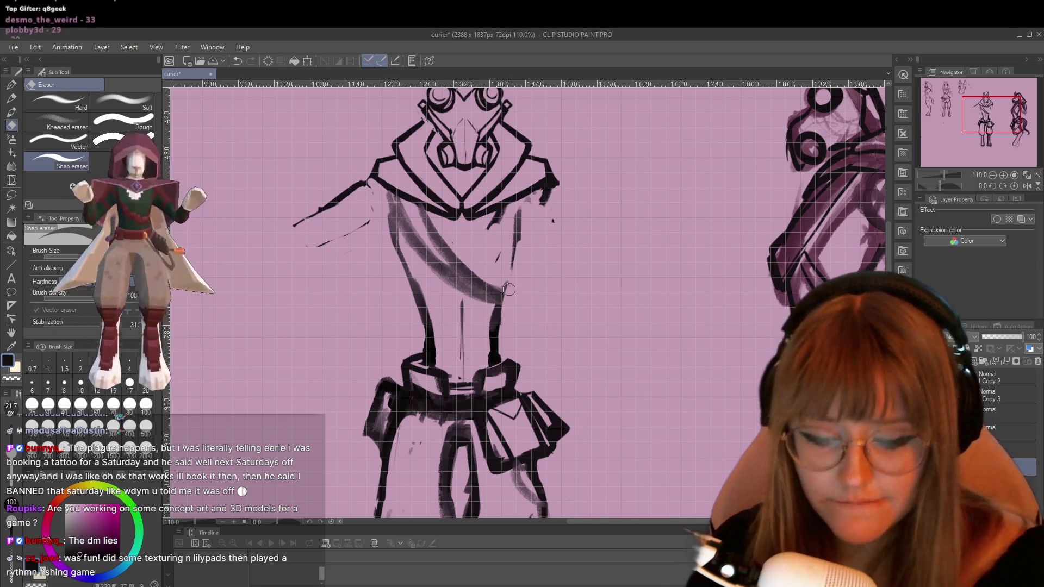
{"action": "key", "text": "p"}
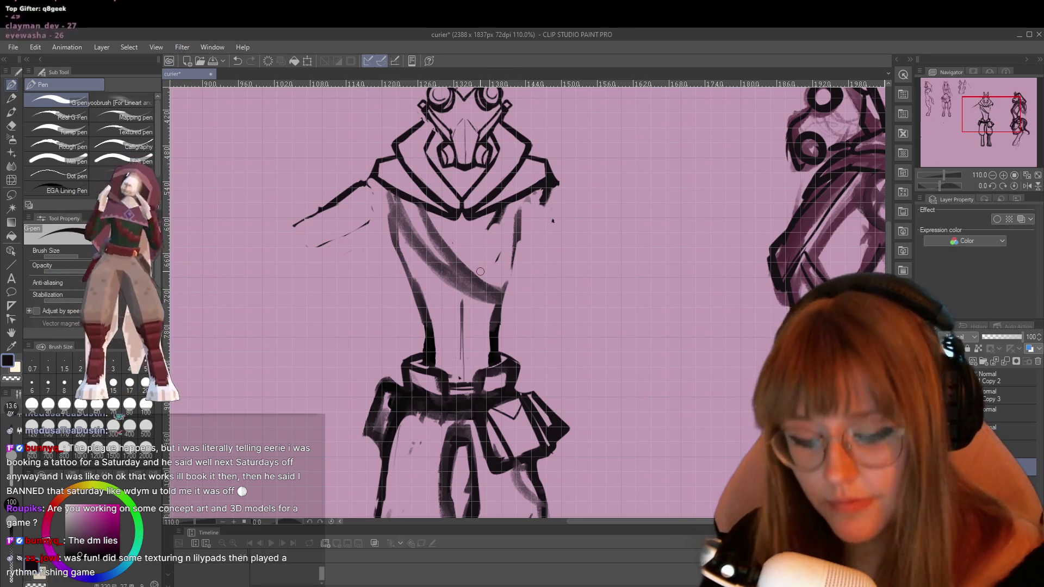
{"action": "left_click_drag", "start_coordinate": [519, 237], "coordinate": [514, 255]}
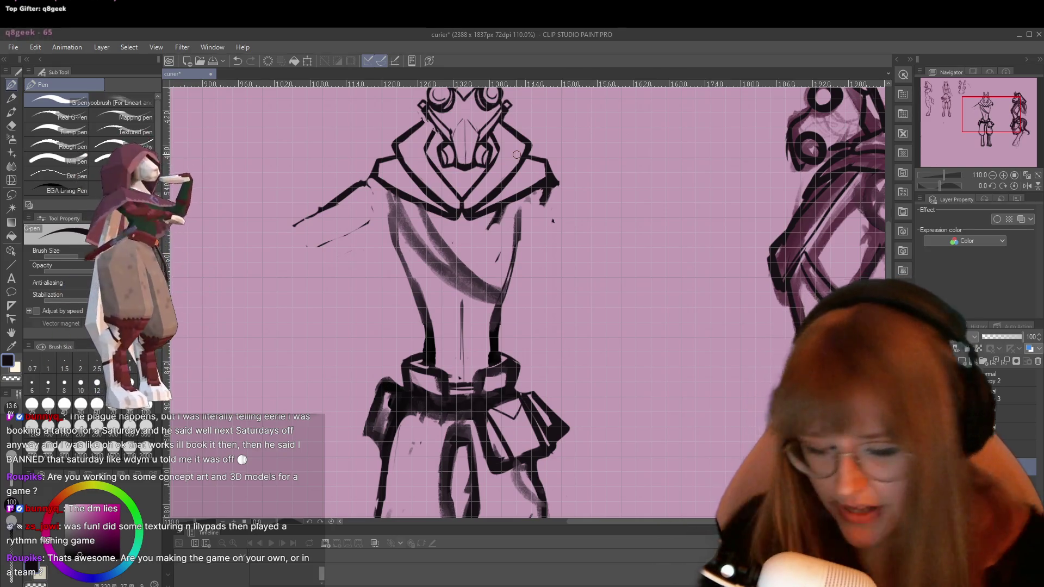
Erase faint strokes on the torso's left side and reinforce both torso edges with dark lines.
{"action": "key", "text": "e"}
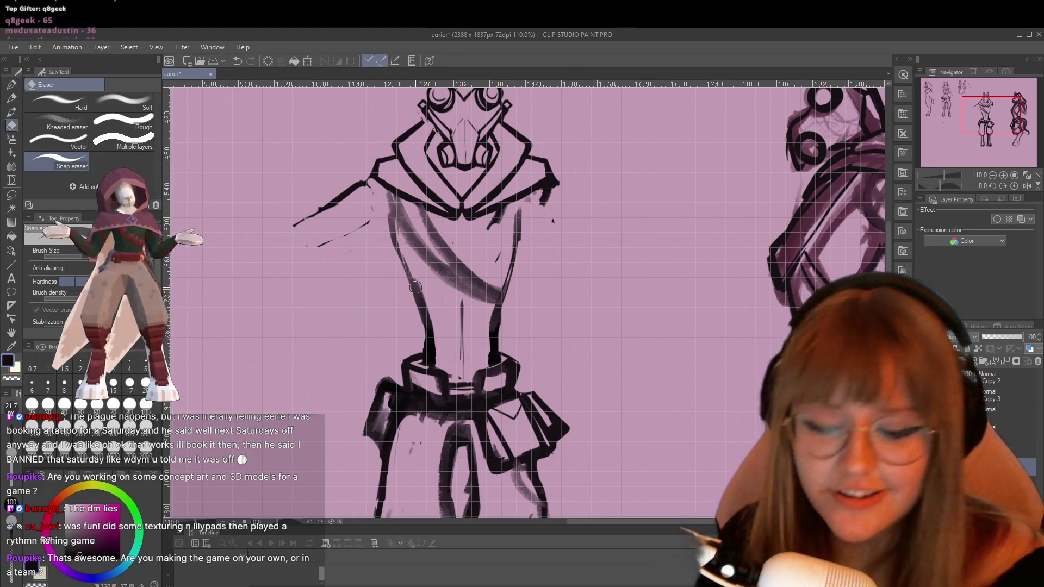
{"action": "left_click_drag", "start_coordinate": [389, 206], "coordinate": [424, 302]}
{"action": "left_click_drag", "start_coordinate": [407, 255], "coordinate": [427, 280]}
{"action": "key", "text": "p"}
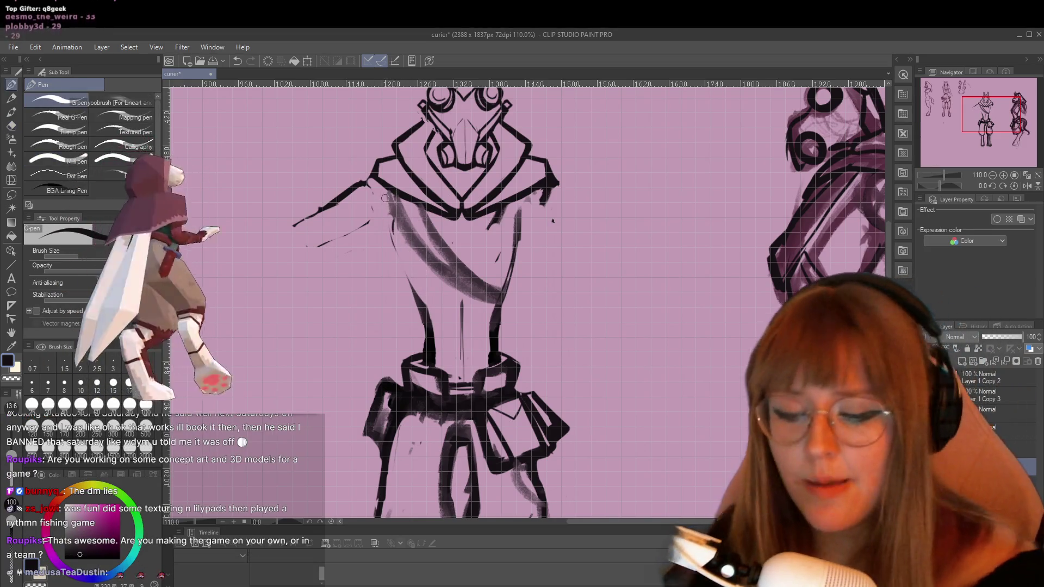
{"action": "mouse_move", "coordinate": [389, 212]}
{"action": "left_mouse_down"}
{"action": "mouse_move", "coordinate": [389, 242]}
{"action": "mouse_move", "coordinate": [426, 312]}
{"action": "left_mouse_up"}
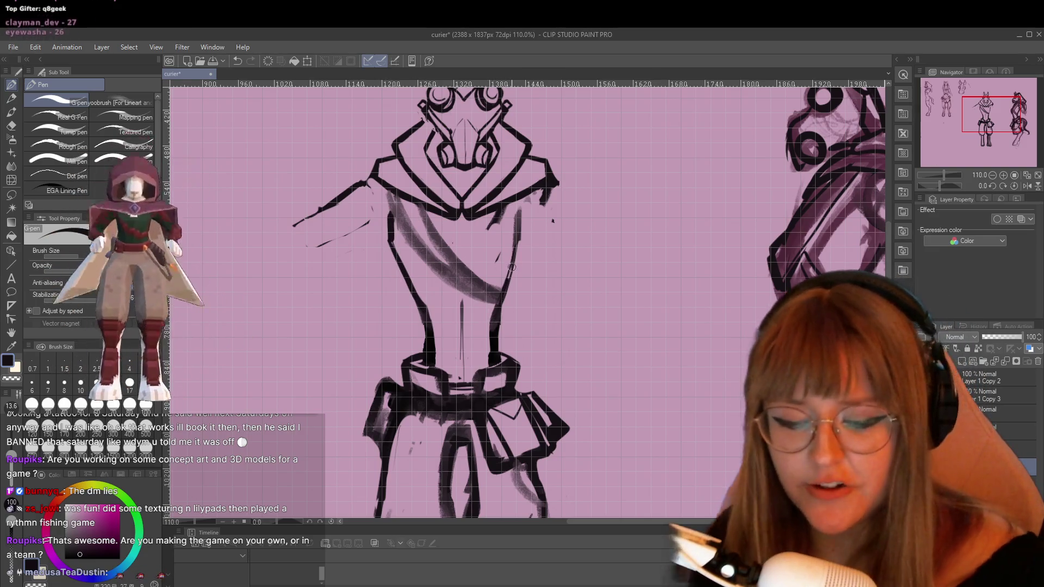
{"action": "mouse_move", "coordinate": [522, 211]}
{"action": "left_mouse_down"}
{"action": "mouse_move", "coordinate": [520, 247]}
{"action": "mouse_move", "coordinate": [521, 223]}
{"action": "left_mouse_up"}
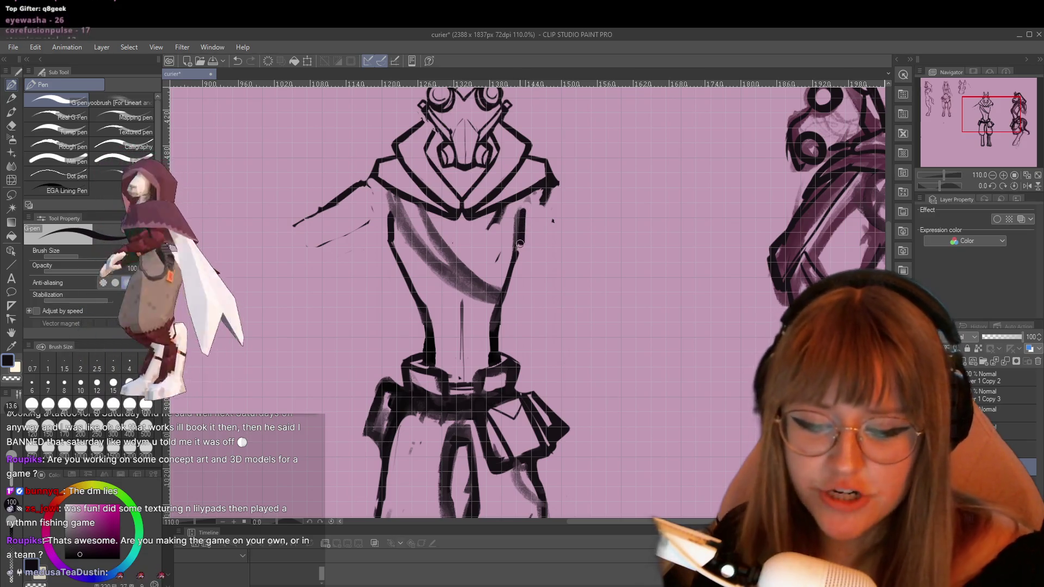
Erase faint sketch lines at the upper left torso and pencil a diagonal strap across it.
{"action": "key", "text": "e"}
{"action": "mouse_move", "coordinate": [381, 187]}
{"action": "left_mouse_down"}
{"action": "mouse_move", "coordinate": [429, 231]}
{"action": "mouse_move", "coordinate": [423, 249]}
{"action": "mouse_move", "coordinate": [435, 261]}
{"action": "mouse_move", "coordinate": [493, 286]}
{"action": "left_mouse_up"}
{"action": "key", "text": "p"}
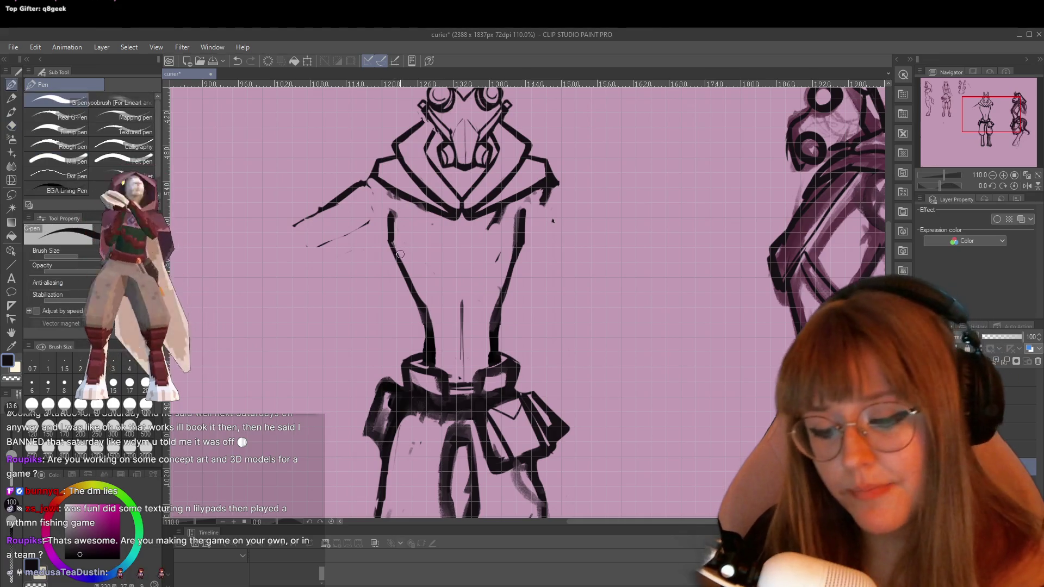
{"action": "key", "text": "p"}
{"action": "left_click_drag", "start_coordinate": [403, 246], "coordinate": [508, 301]}
{"action": "mouse_move", "coordinate": [435, 275]}
{"action": "left_mouse_down"}
{"action": "mouse_move", "coordinate": [393, 241]}
{"action": "mouse_move", "coordinate": [389, 213]}
{"action": "left_mouse_up"}
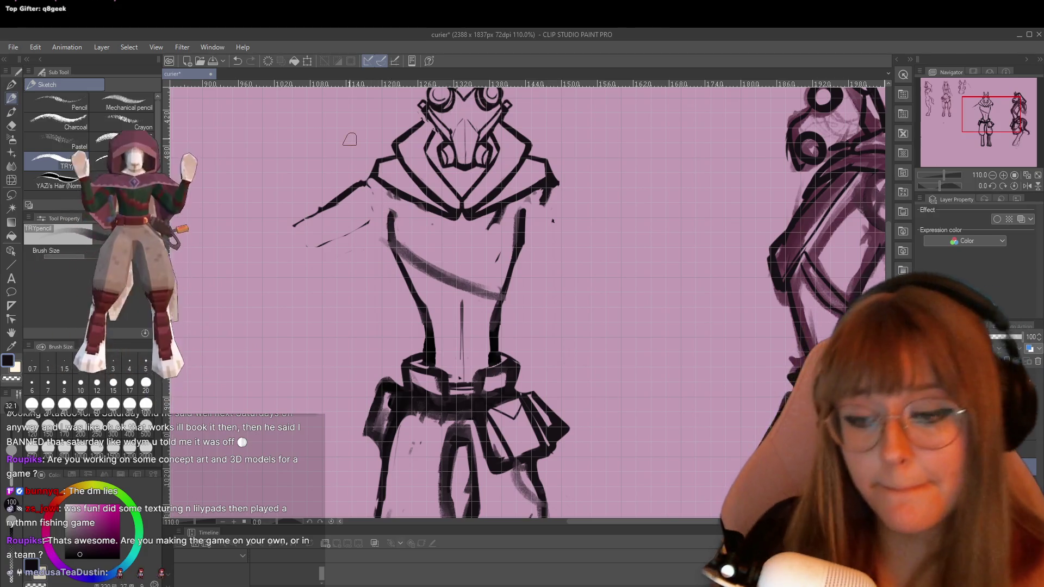
Sketch a second strap band and shade the crossed chest straps, darkening the torso's right edge.
{"action": "mouse_move", "coordinate": [403, 219]}
{"action": "left_mouse_down"}
{"action": "mouse_move", "coordinate": [497, 280]}
{"action": "mouse_move", "coordinate": [470, 263]}
{"action": "mouse_move", "coordinate": [506, 274]}
{"action": "left_mouse_up"}
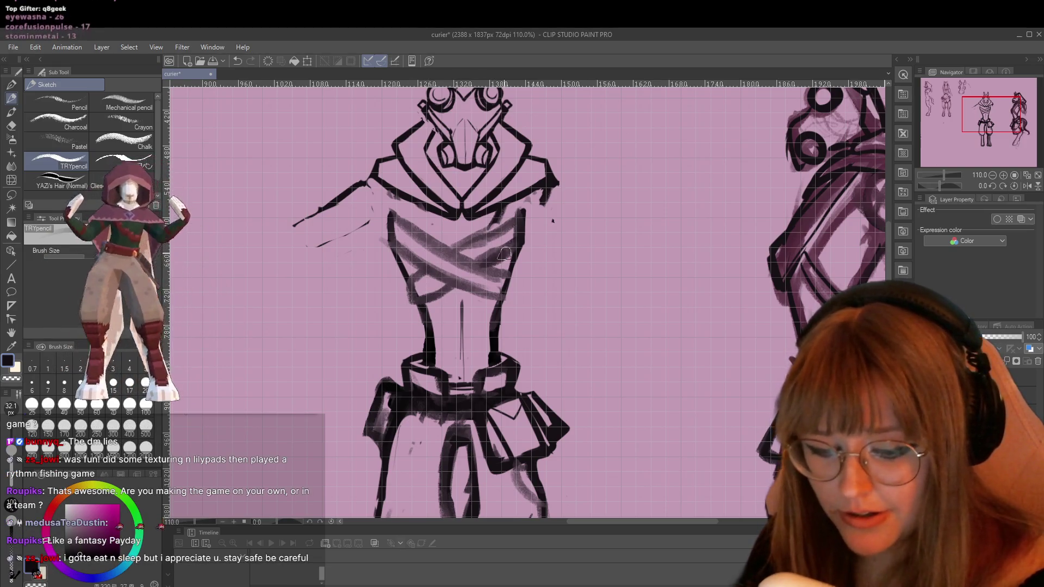
{"action": "mouse_move", "coordinate": [408, 222]}
{"action": "left_mouse_down"}
{"action": "mouse_move", "coordinate": [393, 209]}
{"action": "mouse_move", "coordinate": [389, 250]}
{"action": "left_mouse_up"}
{"action": "left_click_drag", "start_coordinate": [389, 197], "coordinate": [391, 253]}
{"action": "left_click_drag", "start_coordinate": [454, 220], "coordinate": [446, 225]}
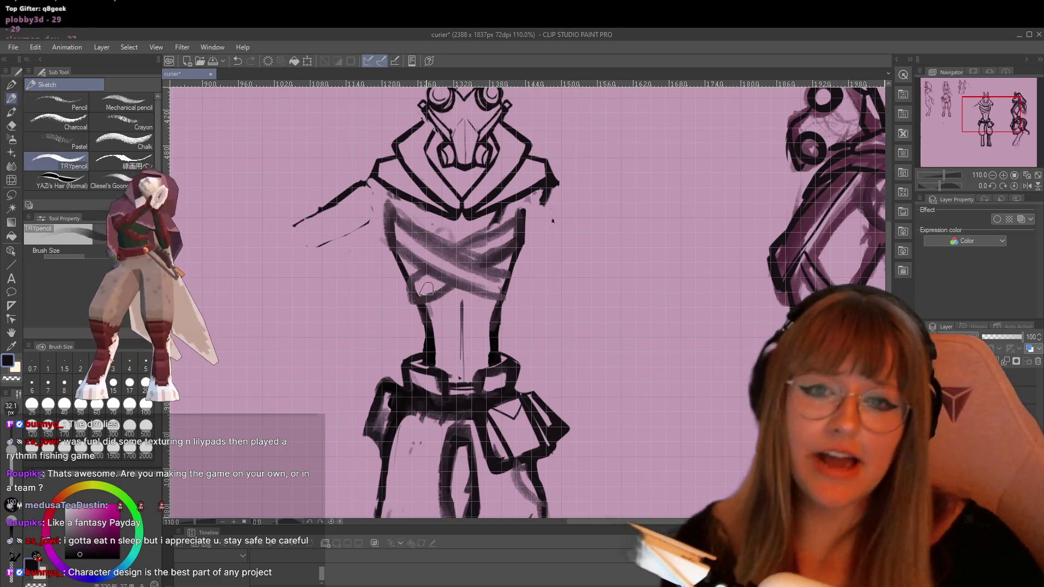
{"action": "mouse_move", "coordinate": [524, 212]}
{"action": "left_mouse_down"}
{"action": "mouse_move", "coordinate": [509, 231]}
{"action": "mouse_move", "coordinate": [519, 245]}
{"action": "left_mouse_up"}
{"action": "left_click_drag", "start_coordinate": [446, 244], "coordinate": [496, 273]}
{"action": "left_click_drag", "start_coordinate": [395, 211], "coordinate": [500, 275]}
{"action": "left_click_drag", "start_coordinate": [391, 239], "coordinate": [490, 302]}
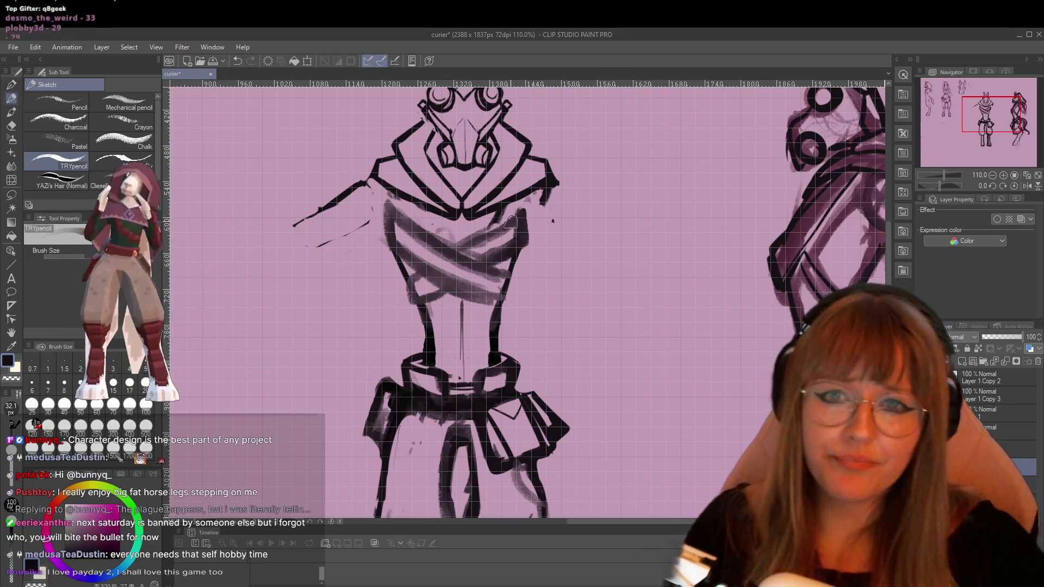
Lighten the dark chest band, then re-ink the torso's right edge with a thick line.
{"action": "scroll", "coordinate": [567, 217], "scroll_direction": "down", "scroll_amount": 2}
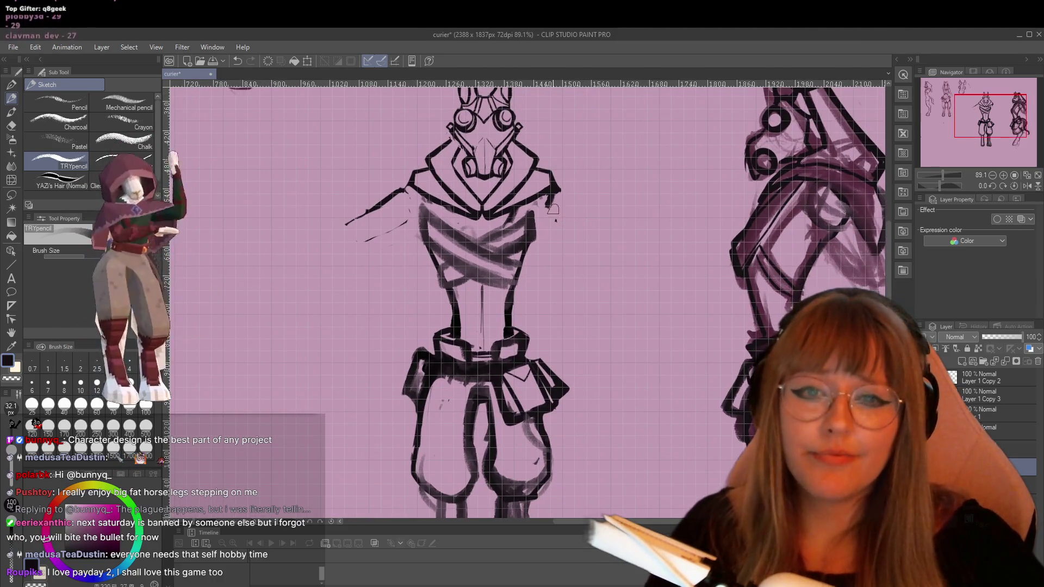
{"action": "scroll", "coordinate": [570, 216], "scroll_direction": "down", "scroll_amount": 3}
{"action": "scroll", "coordinate": [462, 222], "scroll_direction": "up", "scroll_amount": 3}
{"action": "scroll", "coordinate": [461, 223], "scroll_direction": "up", "scroll_amount": 3}
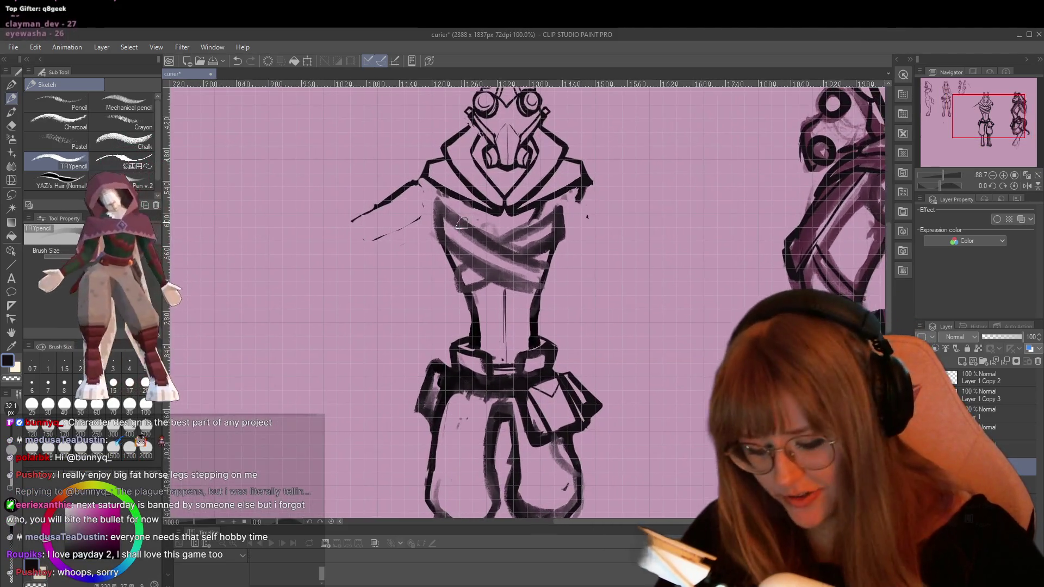
{"action": "key", "text": "e"}
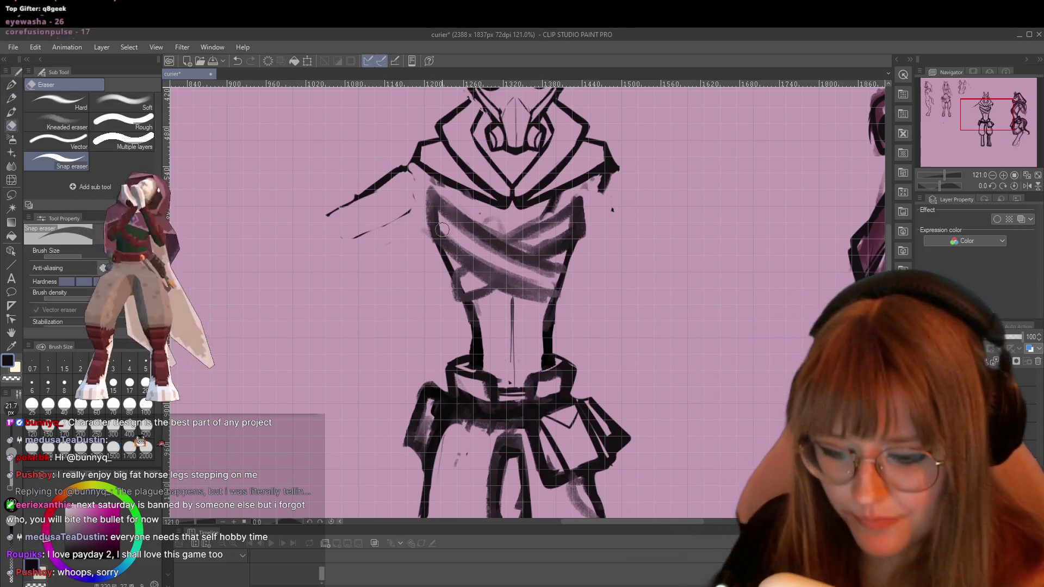
{"action": "mouse_move", "coordinate": [485, 273]}
{"action": "left_mouse_down"}
{"action": "mouse_move", "coordinate": [547, 302]}
{"action": "mouse_move", "coordinate": [451, 251]}
{"action": "mouse_move", "coordinate": [536, 293]}
{"action": "mouse_move", "coordinate": [493, 271]}
{"action": "left_mouse_up"}
{"action": "mouse_move", "coordinate": [569, 275]}
{"action": "left_mouse_down"}
{"action": "mouse_move", "coordinate": [555, 360]}
{"action": "mouse_move", "coordinate": [566, 299]}
{"action": "left_mouse_up"}
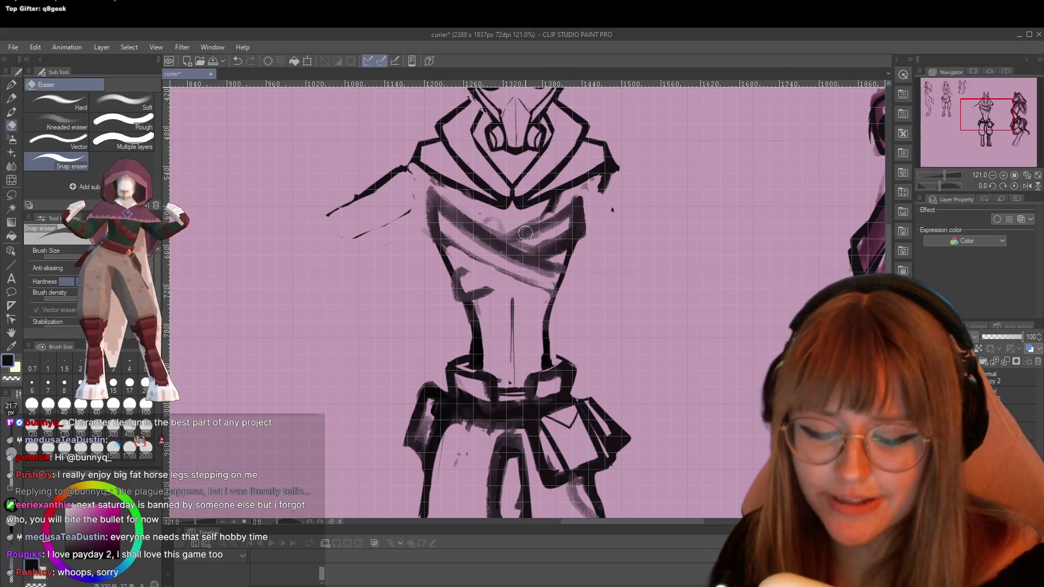
{"action": "key", "text": "p"}
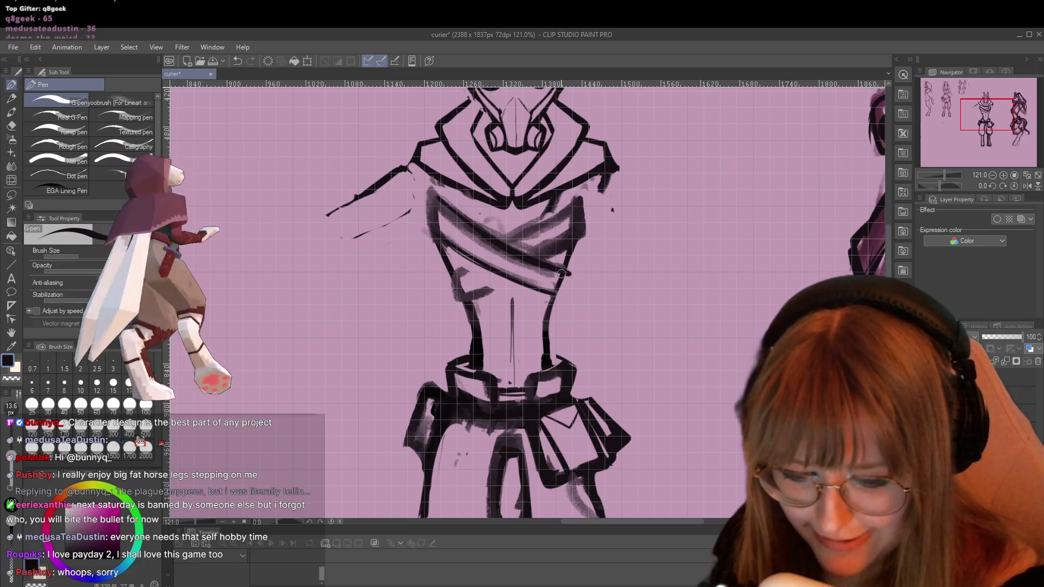
{"action": "left_click_drag", "start_coordinate": [571, 274], "coordinate": [559, 294]}
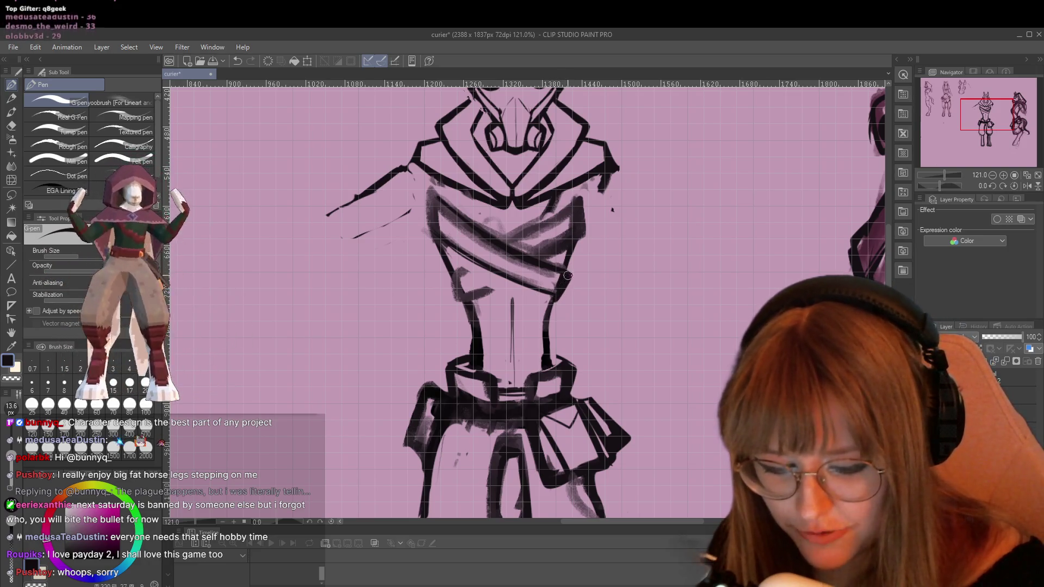
Lighten the strap shading below the collar and ink the upper strap's left end.
{"action": "key", "text": "e"}
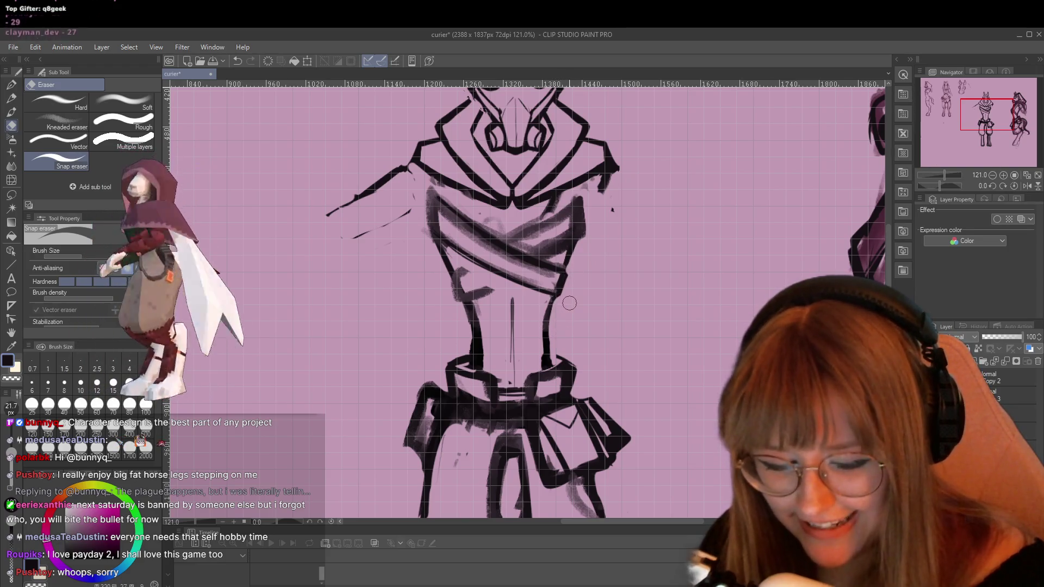
{"action": "mouse_move", "coordinate": [438, 209]}
{"action": "left_mouse_down"}
{"action": "mouse_move", "coordinate": [482, 248]}
{"action": "mouse_move", "coordinate": [461, 223]}
{"action": "left_mouse_up"}
{"action": "mouse_move", "coordinate": [535, 271]}
{"action": "left_mouse_down"}
{"action": "mouse_move", "coordinate": [528, 266]}
{"action": "mouse_move", "coordinate": [553, 277]}
{"action": "mouse_move", "coordinate": [435, 223]}
{"action": "mouse_move", "coordinate": [535, 283]}
{"action": "left_mouse_up"}
{"action": "mouse_move", "coordinate": [439, 223]}
{"action": "left_mouse_down"}
{"action": "mouse_move", "coordinate": [424, 190]}
{"action": "mouse_move", "coordinate": [455, 217]}
{"action": "left_mouse_up"}
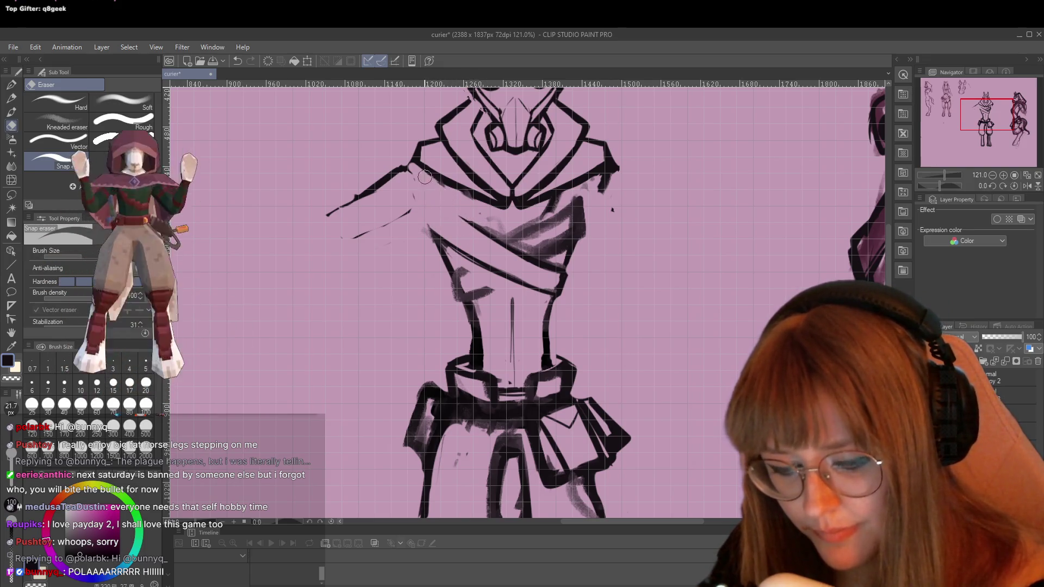
{"action": "left_click_drag", "start_coordinate": [462, 199], "coordinate": [507, 214]}
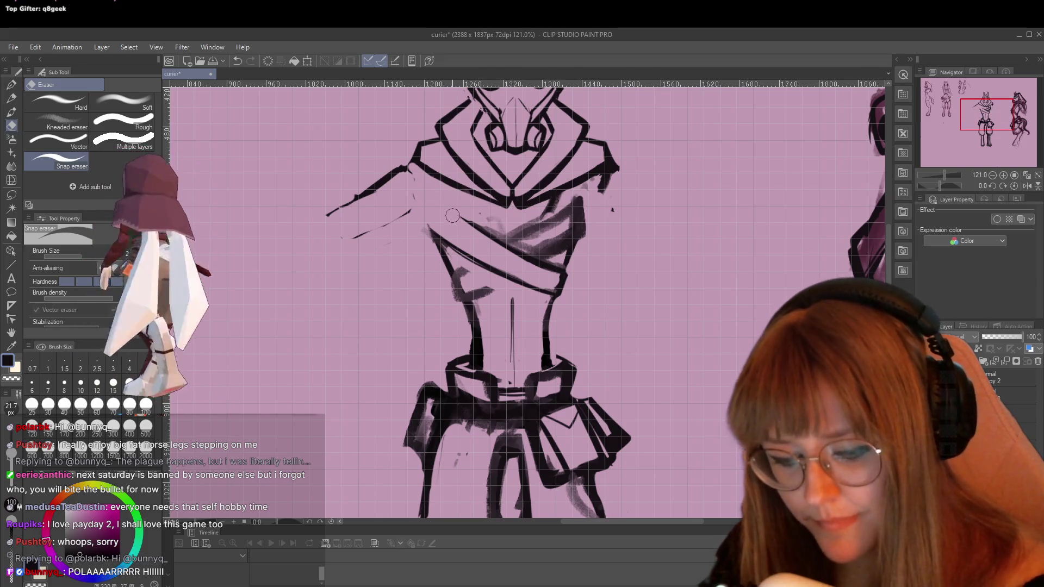
{"action": "key", "text": "p"}
{"action": "mouse_move", "coordinate": [426, 199]}
{"action": "left_mouse_down"}
{"action": "mouse_move", "coordinate": [433, 238]}
{"action": "mouse_move", "coordinate": [454, 244]}
{"action": "left_mouse_up"}
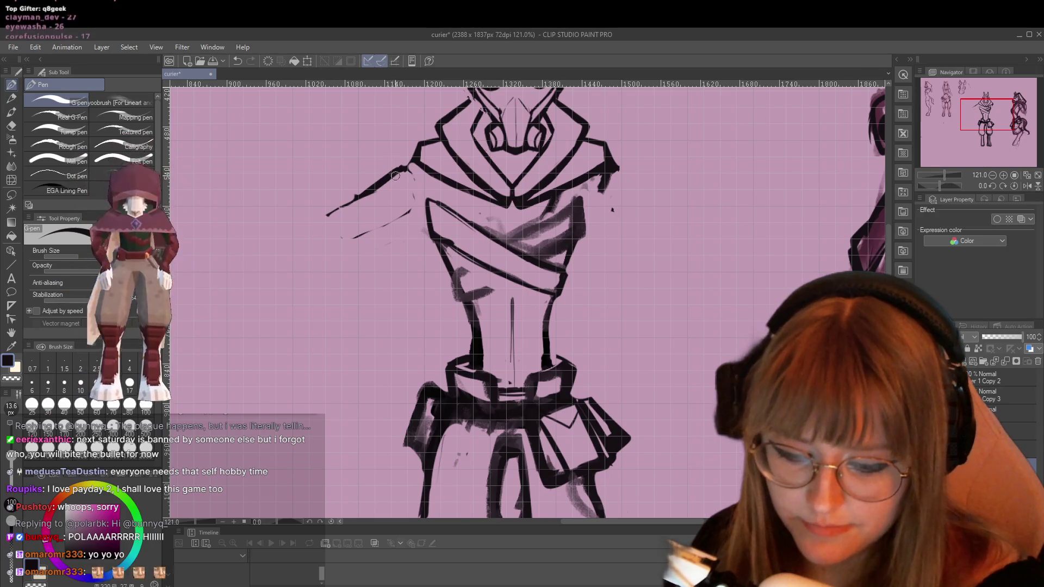
Erase the upper-left torso line ends and redraw the strap's left end as a hooked line.
{"action": "key", "text": "e"}
{"action": "mouse_move", "coordinate": [430, 198]}
{"action": "left_mouse_down"}
{"action": "mouse_move", "coordinate": [457, 218]}
{"action": "mouse_move", "coordinate": [426, 204]}
{"action": "mouse_move", "coordinate": [422, 221]}
{"action": "mouse_move", "coordinate": [456, 247]}
{"action": "mouse_move", "coordinate": [494, 231]}
{"action": "left_mouse_up"}
{"action": "key", "text": "p"}
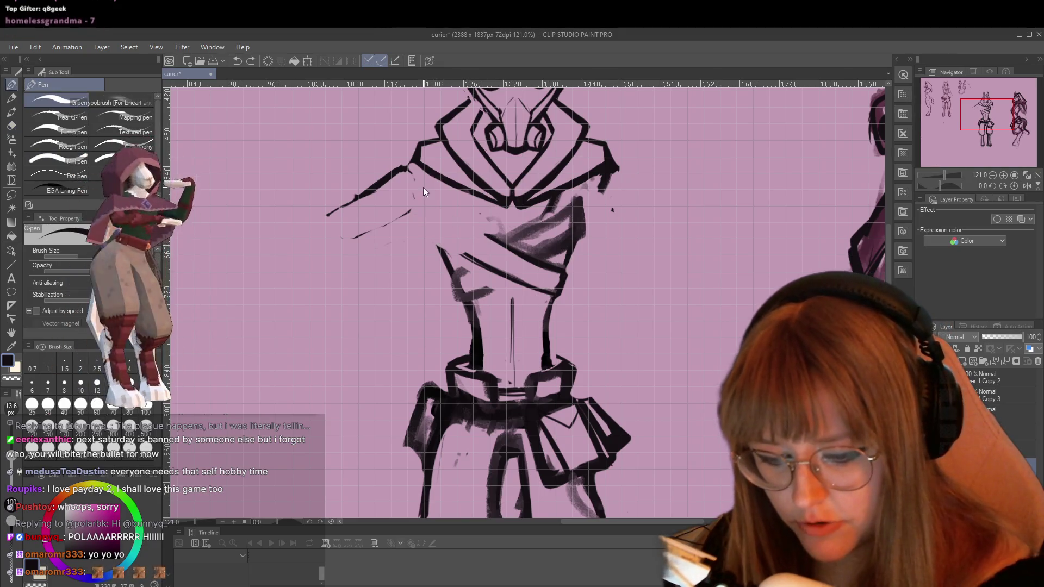
{"action": "key", "text": "ctrl+z"}
{"action": "mouse_move", "coordinate": [439, 249]}
{"action": "left_mouse_down"}
{"action": "mouse_move", "coordinate": [431, 228]}
{"action": "mouse_move", "coordinate": [489, 237]}
{"action": "mouse_move", "coordinate": [450, 243]}
{"action": "mouse_move", "coordinate": [521, 283]}
{"action": "left_mouse_up"}
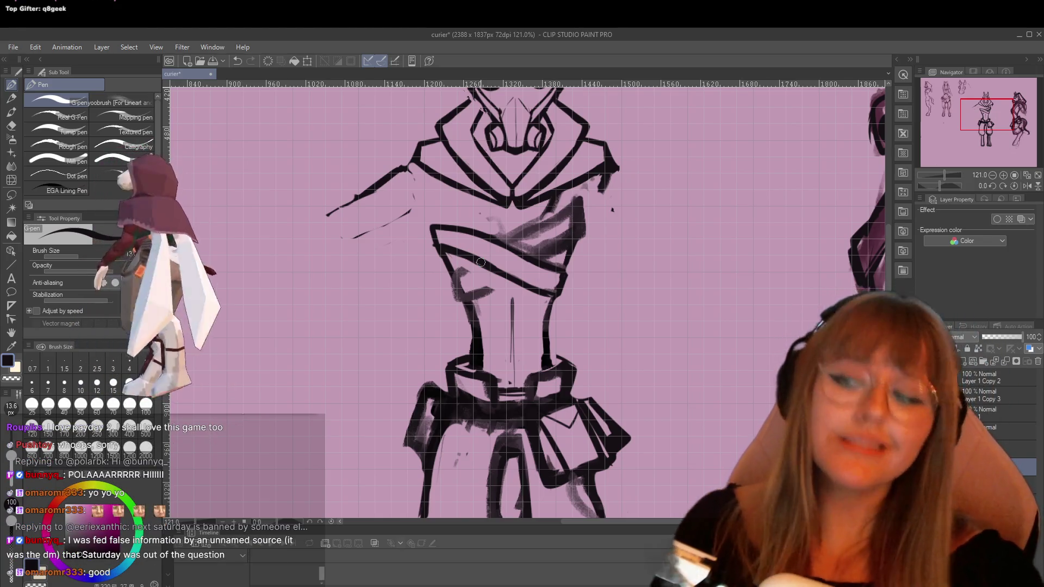
Erase the grey chest shading and ink the second strap rising from the chest centre.
{"action": "key", "text": "e"}
{"action": "mouse_move", "coordinate": [536, 218]}
{"action": "left_mouse_down"}
{"action": "mouse_move", "coordinate": [579, 217]}
{"action": "mouse_move", "coordinate": [583, 205]}
{"action": "left_mouse_up"}
{"action": "mouse_move", "coordinate": [498, 234]}
{"action": "left_mouse_down"}
{"action": "mouse_move", "coordinate": [555, 229]}
{"action": "mouse_move", "coordinate": [569, 253]}
{"action": "mouse_move", "coordinate": [579, 239]}
{"action": "left_mouse_up"}
{"action": "key", "text": "p"}
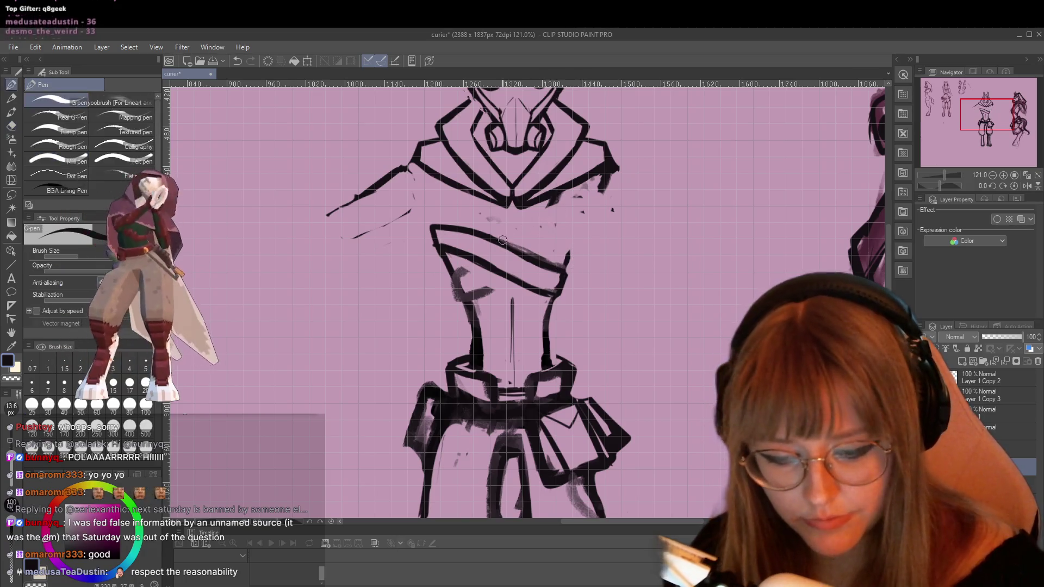
{"action": "mouse_move", "coordinate": [509, 245]}
{"action": "left_mouse_down"}
{"action": "mouse_move", "coordinate": [581, 217]}
{"action": "mouse_move", "coordinate": [560, 265]}
{"action": "left_mouse_up"}
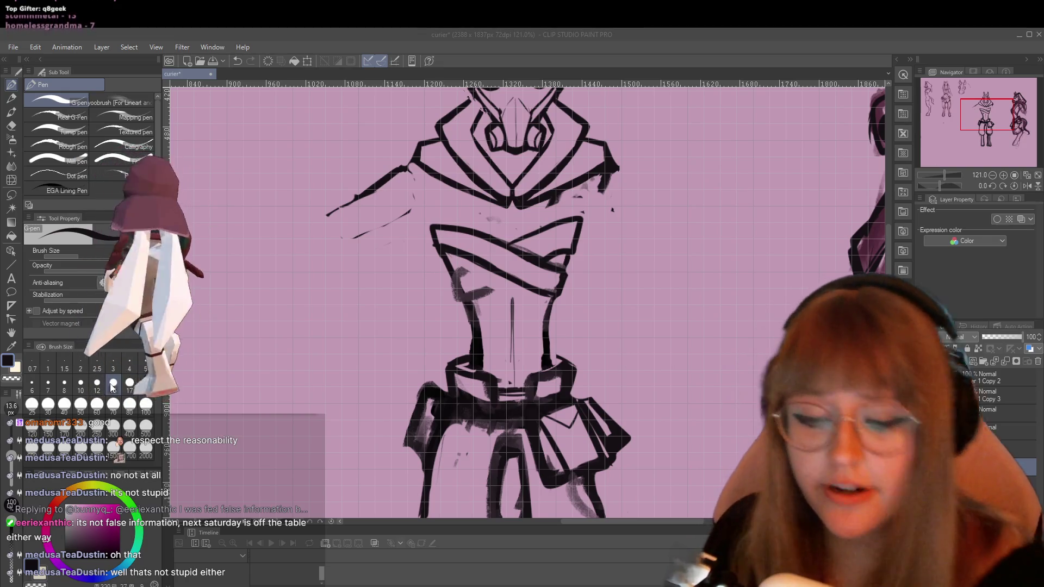
{"action": "key", "text": "e"}
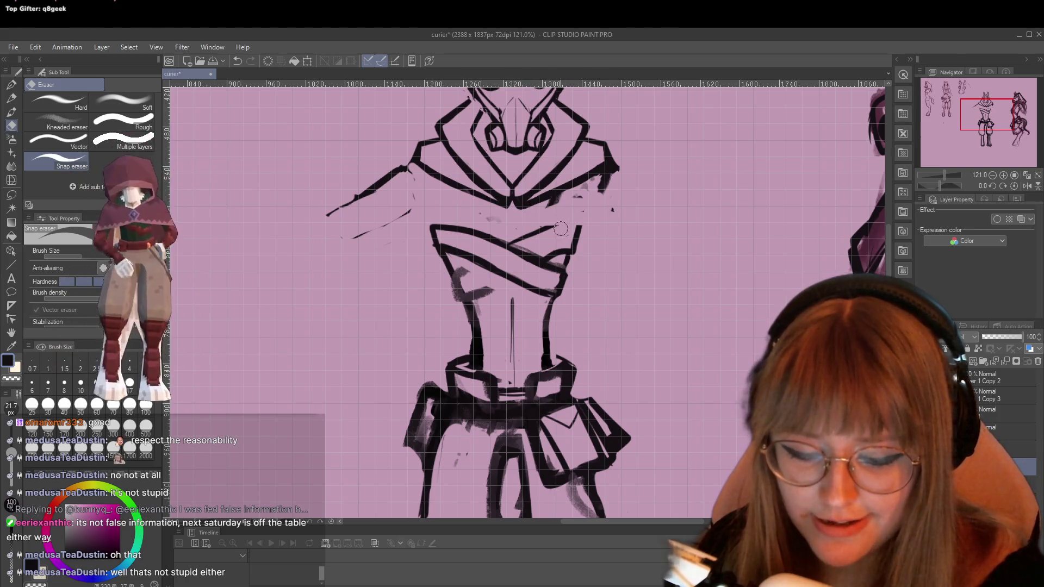
Add a faint stroke across the chest wrap, then erase the torso centre line down to short dashes.
{"action": "key", "text": "p"}
{"action": "key", "text": "p"}
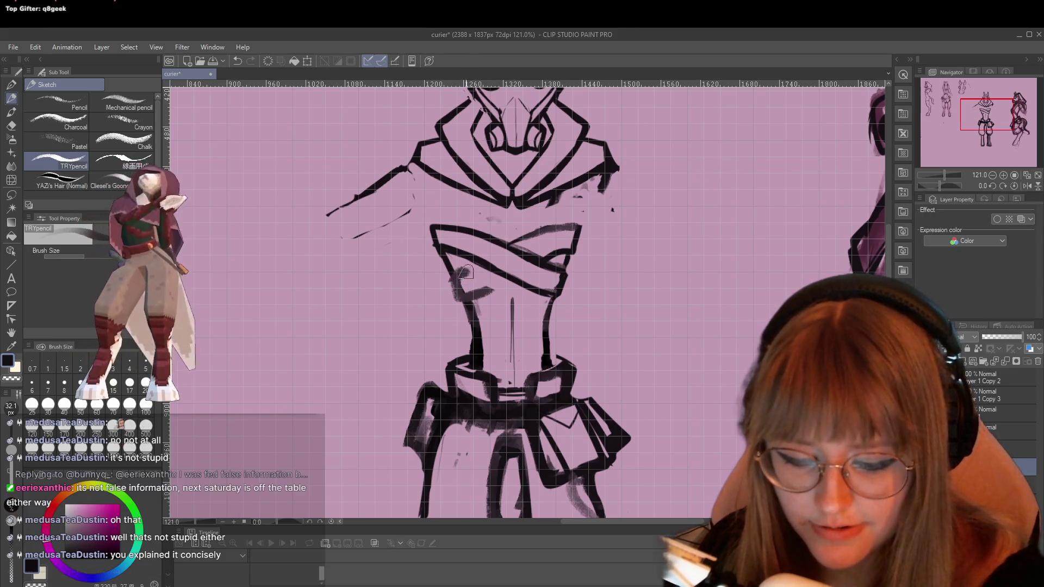
{"action": "left_click_drag", "start_coordinate": [469, 297], "coordinate": [500, 284]}
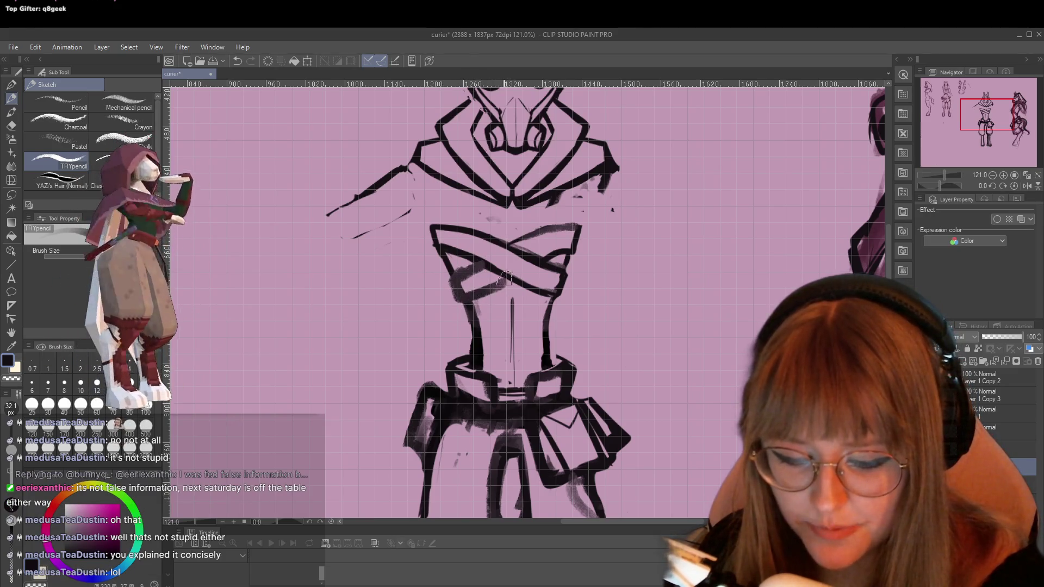
{"action": "key", "text": "e"}
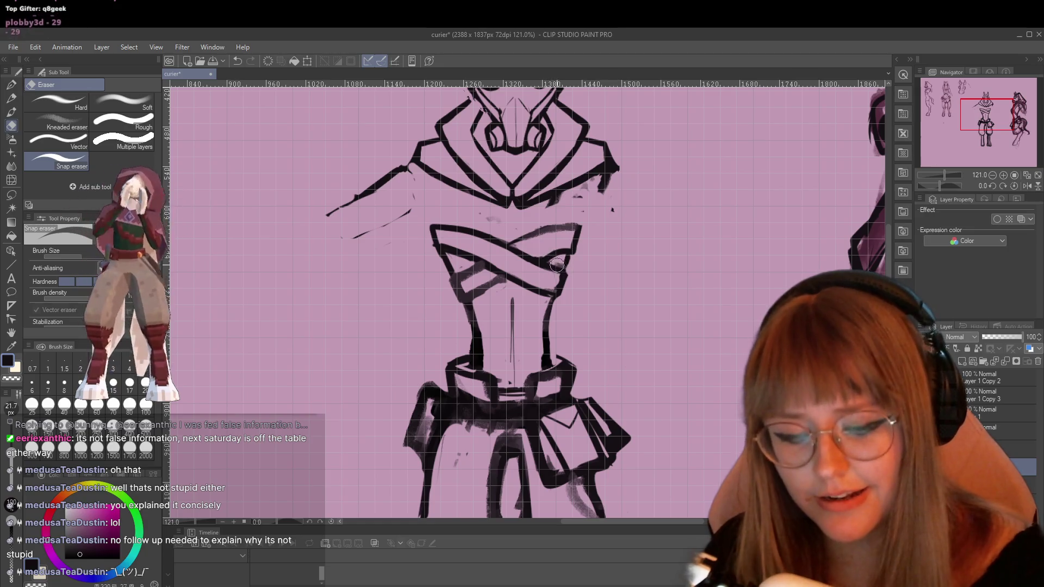
{"action": "left_click_drag", "start_coordinate": [512, 298], "coordinate": [511, 372]}
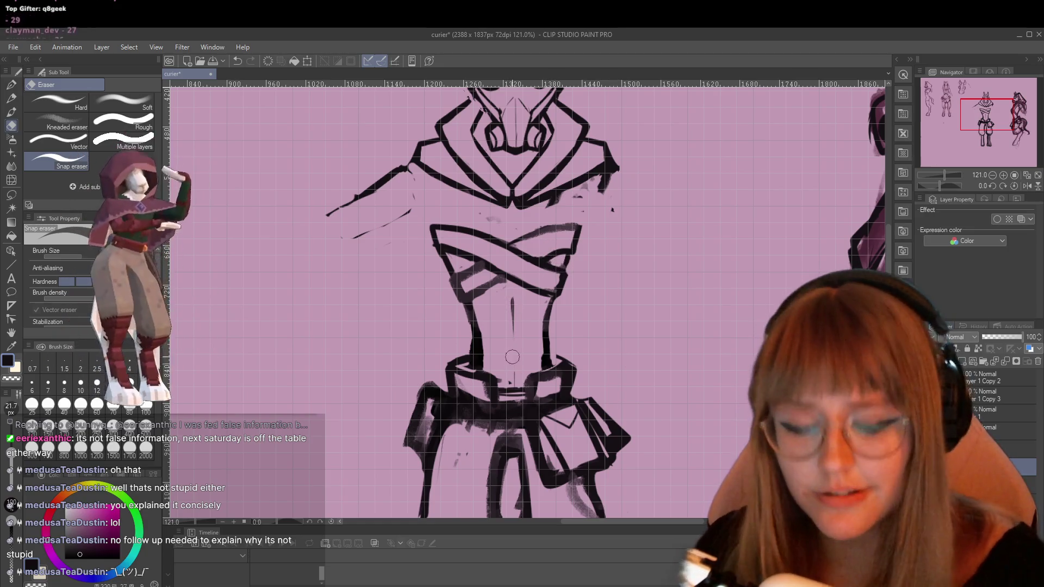
{"action": "key", "text": "ctrl+z"}
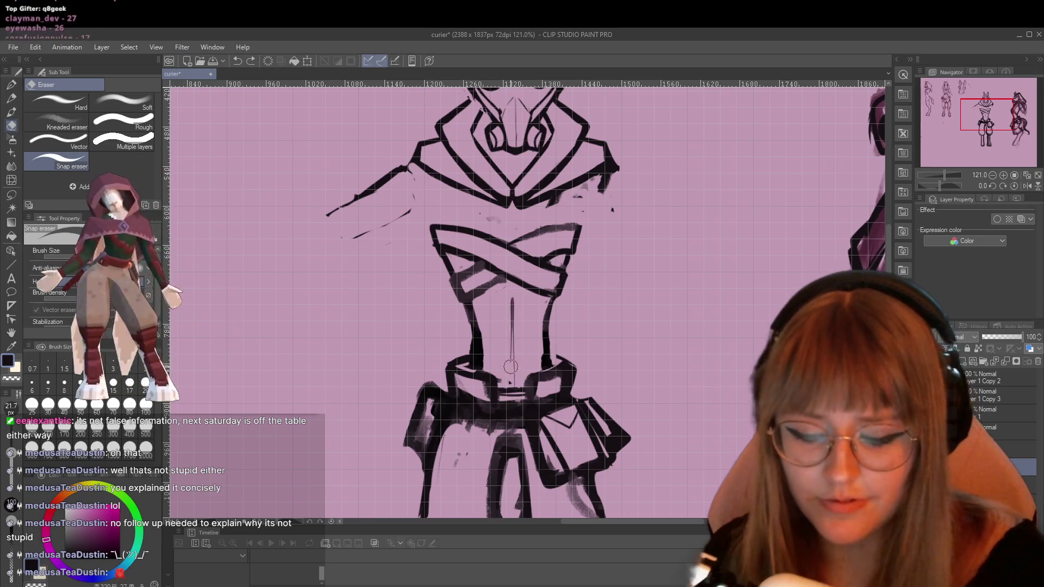
{"action": "left_click_drag", "start_coordinate": [511, 316], "coordinate": [511, 375]}
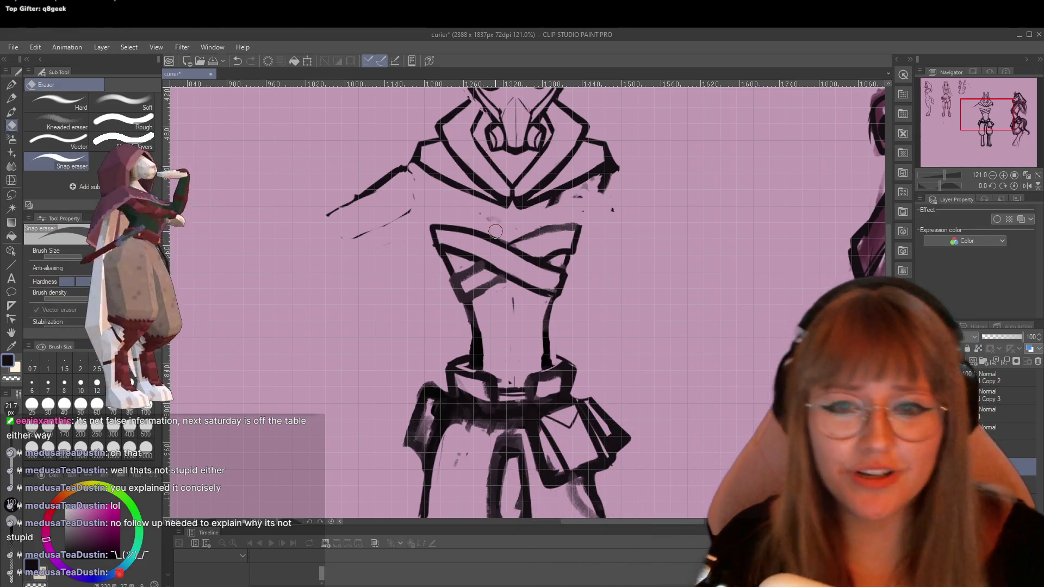
Lasso-select the central figure's torso and apply a Free Transform to it.
{"action": "scroll", "coordinate": [496, 231], "scroll_direction": "down", "scroll_amount": 1}
{"action": "scroll", "coordinate": [496, 231], "scroll_direction": "down", "scroll_amount": 3}
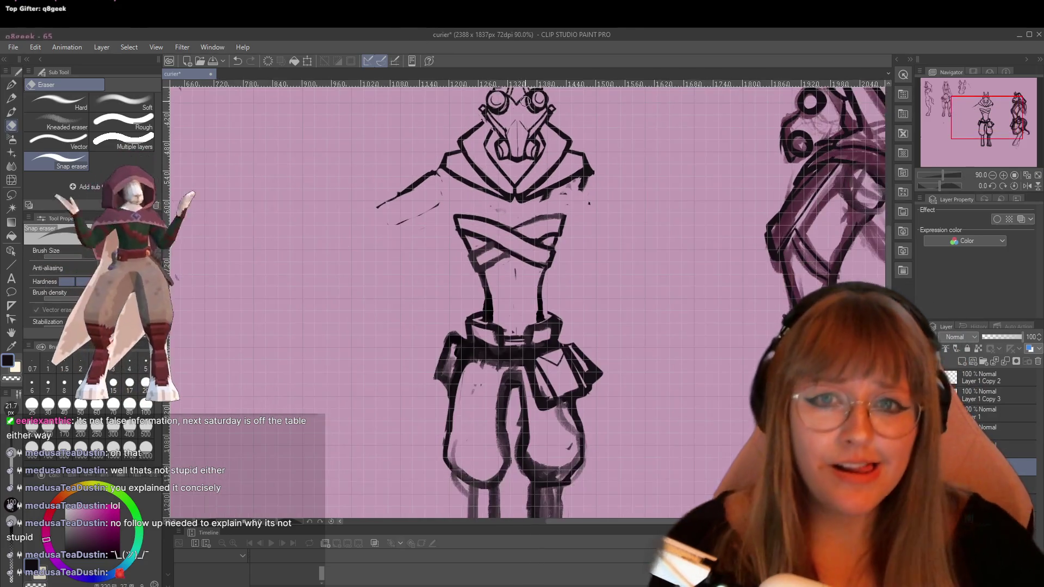
{"action": "scroll", "coordinate": [543, 222], "scroll_direction": "down", "scroll_amount": 3}
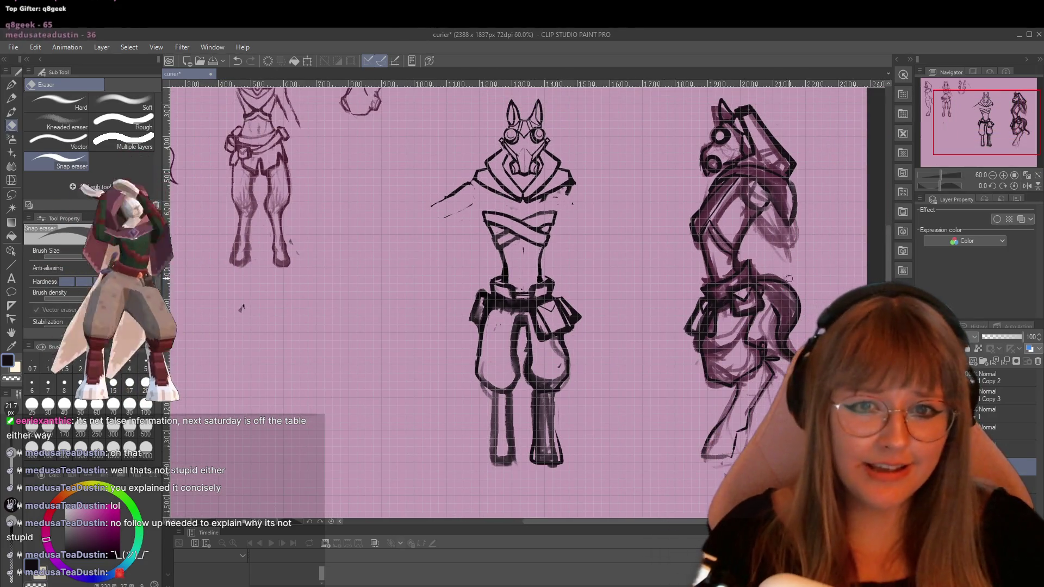
{"action": "scroll", "coordinate": [581, 340], "scroll_direction": "down", "scroll_amount": 1}
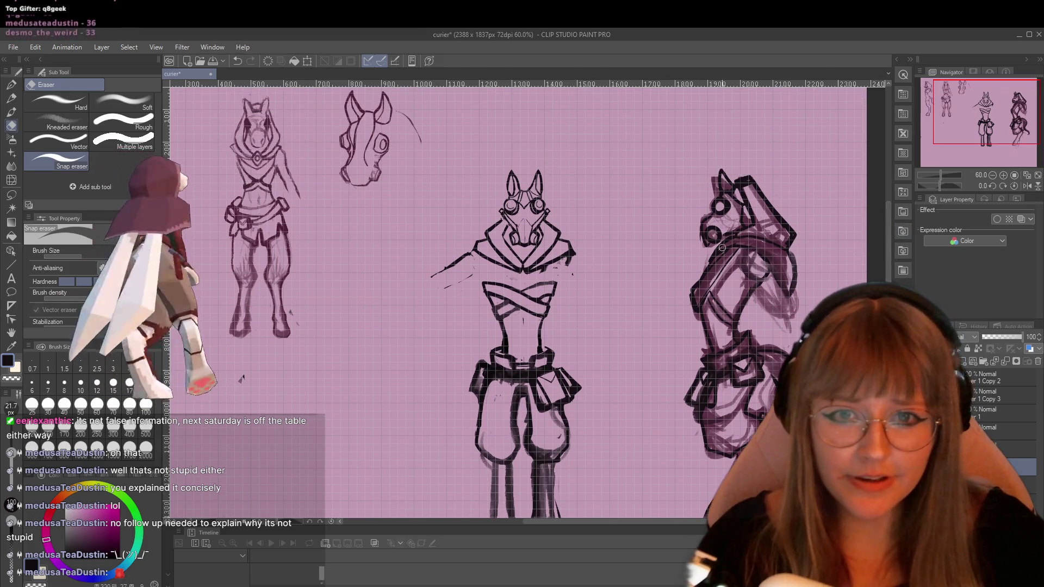
{"action": "scroll", "coordinate": [581, 341], "scroll_direction": "up", "scroll_amount": 2}
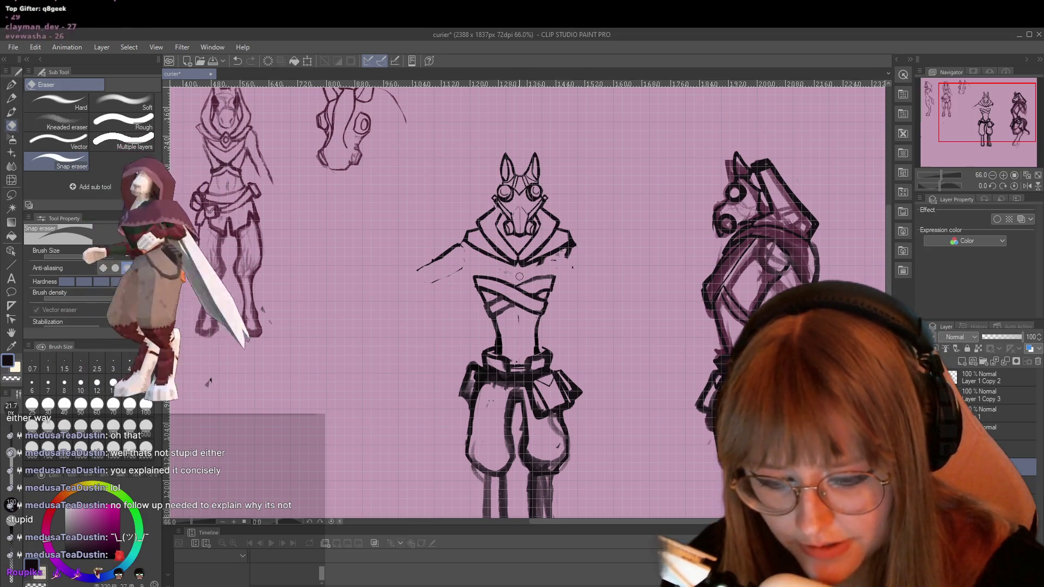
{"action": "key", "text": "m"}
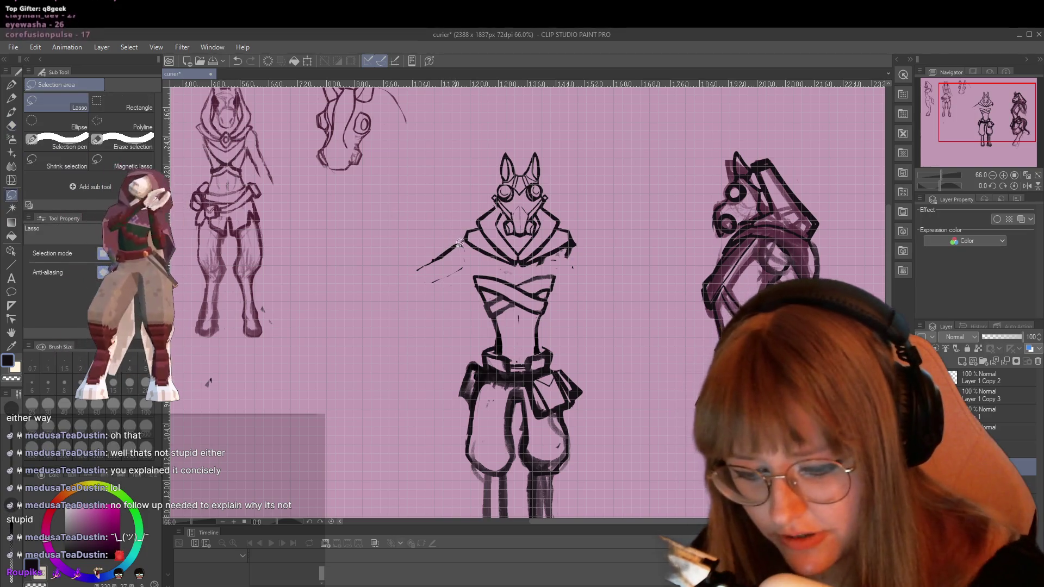
{"action": "mouse_move", "coordinate": [410, 316]}
{"action": "left_mouse_down"}
{"action": "mouse_move", "coordinate": [433, 420]}
{"action": "mouse_move", "coordinate": [522, 499]}
{"action": "mouse_move", "coordinate": [599, 293]}
{"action": "left_mouse_up"}
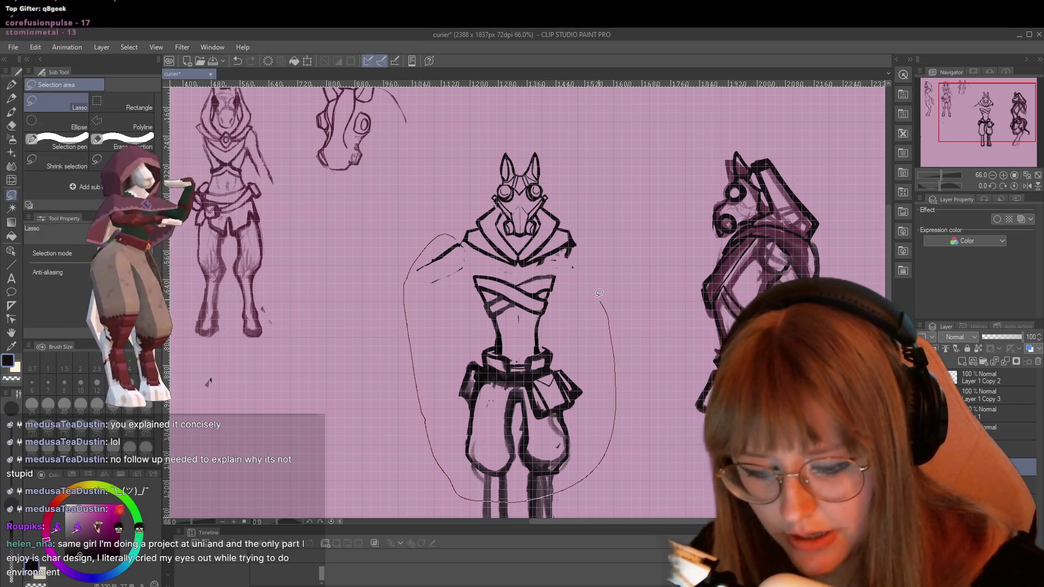
{"action": "mouse_move", "coordinate": [581, 246]}
{"action": "left_mouse_down"}
{"action": "mouse_move", "coordinate": [530, 267]}
{"action": "mouse_move", "coordinate": [435, 228]}
{"action": "left_mouse_up"}
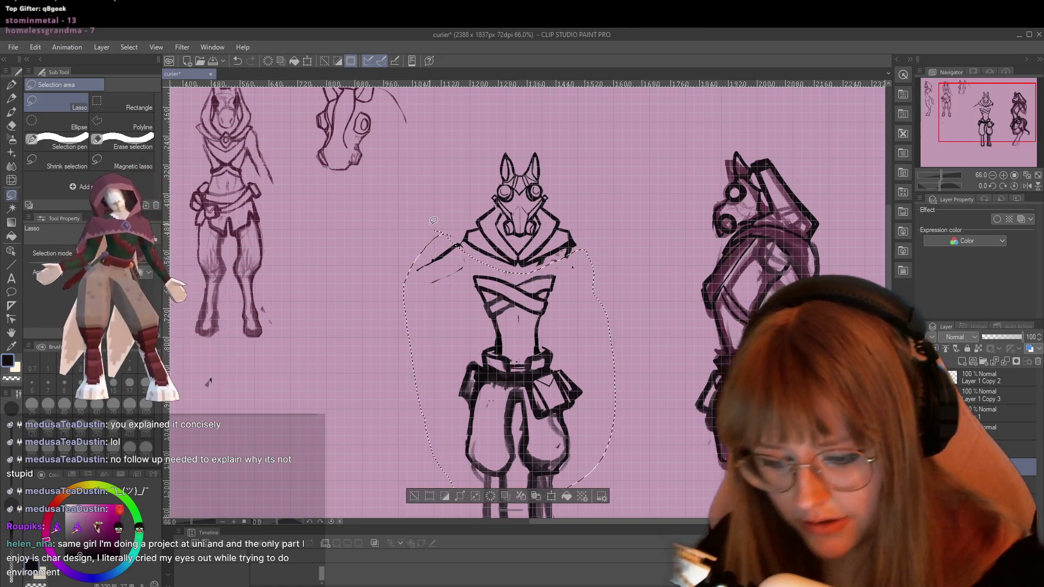
{"action": "key", "text": "ctrl+t"}
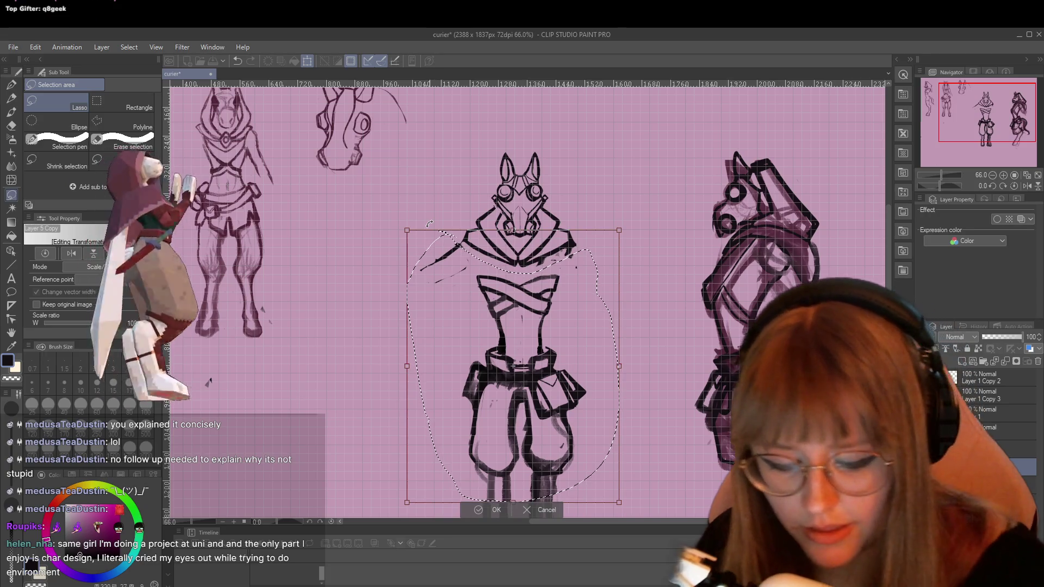
{"action": "key", "text": "Return"}
Delete the crossed chest bands from the torso, leaving only its outline.
{"action": "scroll", "coordinate": [517, 299], "scroll_direction": "up", "scroll_amount": 3}
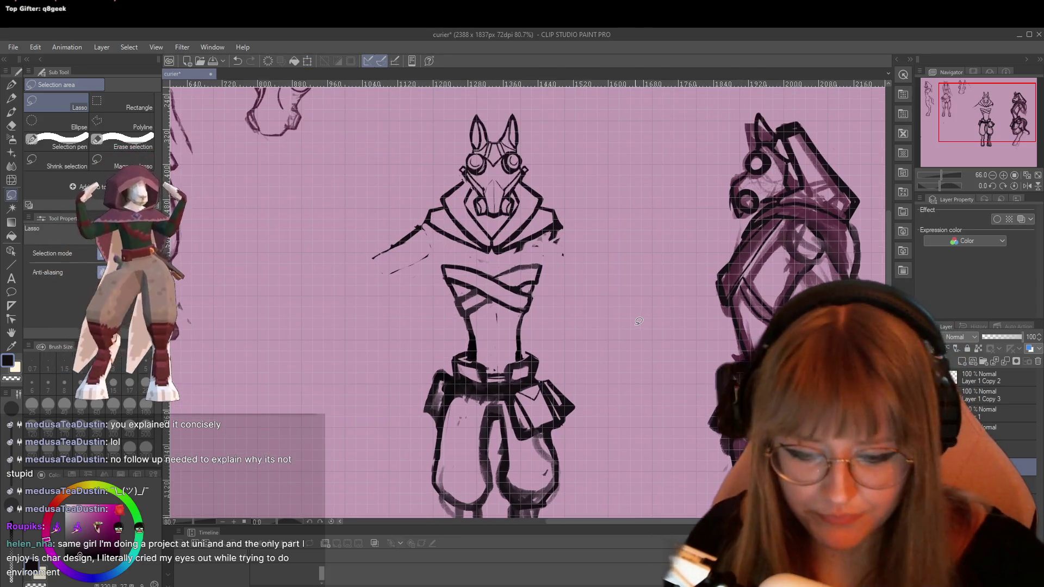
{"action": "scroll", "coordinate": [517, 299], "scroll_direction": "up", "scroll_amount": 1}
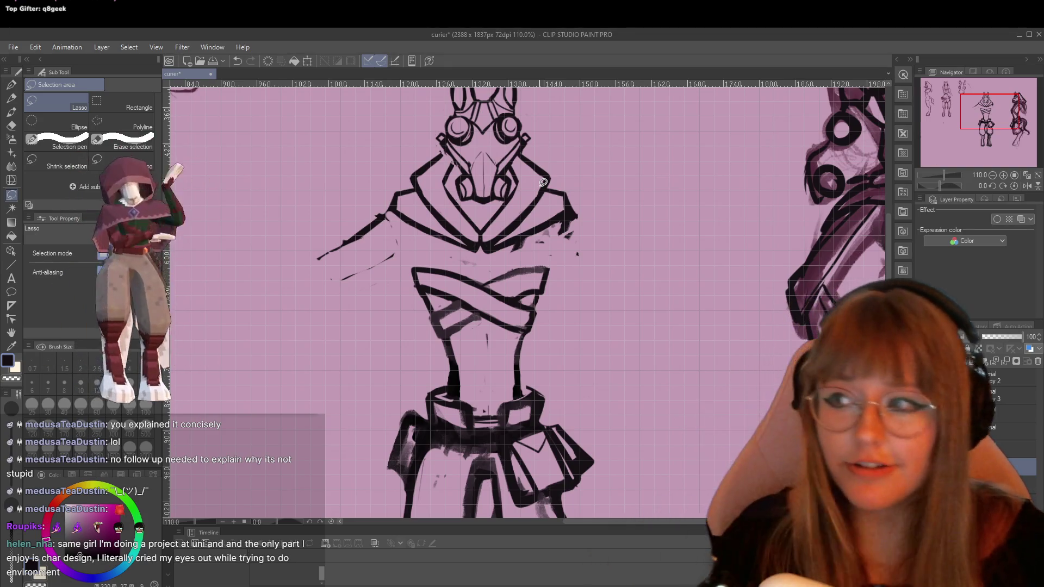
{"action": "key", "text": "Delete"}
{"action": "key", "text": "e"}
{"action": "scroll", "coordinate": [508, 264], "scroll_direction": "up", "scroll_amount": 1}
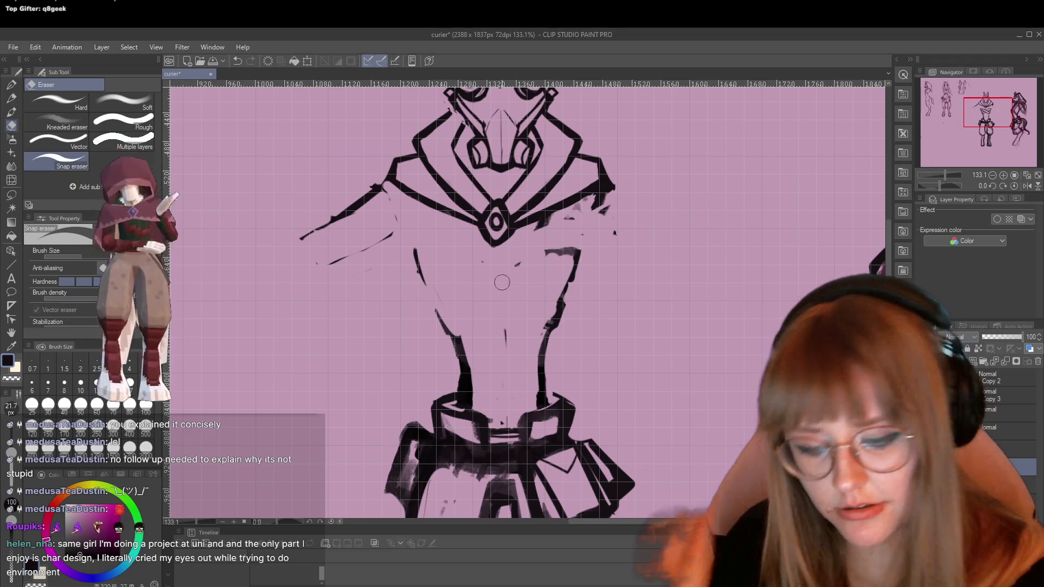
Erase stray marks at the upper right and lower torso, then pencil both torso side contours.
{"action": "mouse_move", "coordinate": [516, 264]}
{"action": "left_mouse_down"}
{"action": "mouse_move", "coordinate": [571, 242]}
{"action": "mouse_move", "coordinate": [554, 280]}
{"action": "left_mouse_up"}
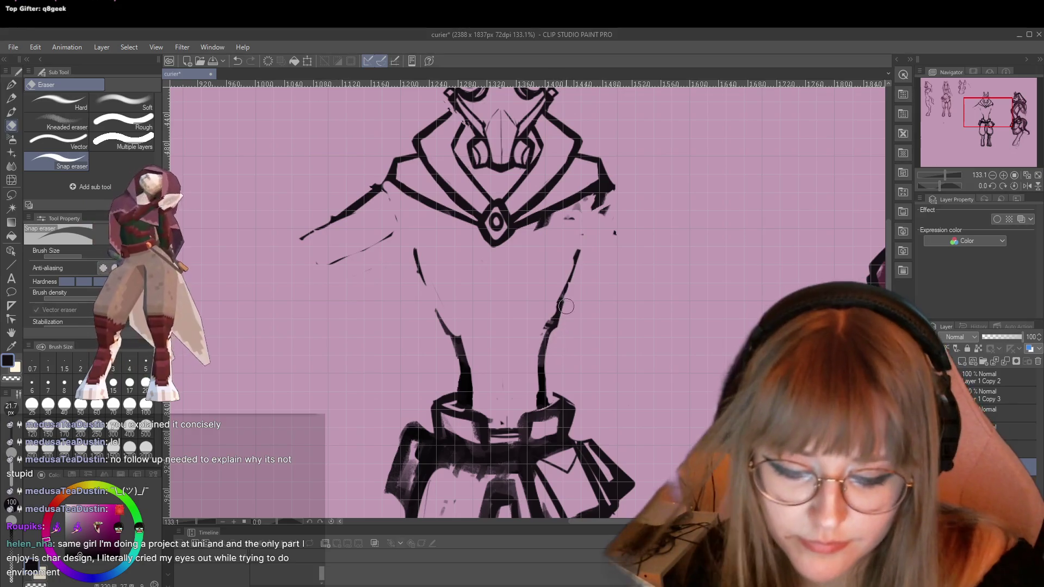
{"action": "left_click_drag", "start_coordinate": [458, 359], "coordinate": [459, 403]}
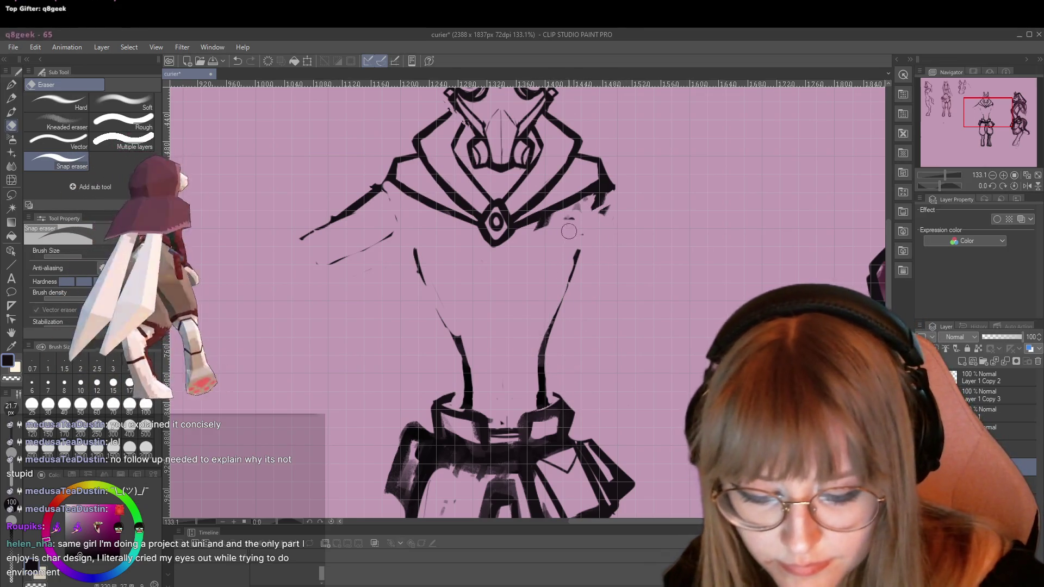
{"action": "key", "text": "p"}
{"action": "key", "text": "p"}
{"action": "mouse_move", "coordinate": [575, 220]}
{"action": "left_mouse_down"}
{"action": "mouse_move", "coordinate": [565, 280]}
{"action": "mouse_move", "coordinate": [539, 339]}
{"action": "mouse_move", "coordinate": [538, 412]}
{"action": "left_mouse_up"}
{"action": "mouse_move", "coordinate": [414, 242]}
{"action": "left_mouse_down"}
{"action": "mouse_move", "coordinate": [457, 341]}
{"action": "mouse_move", "coordinate": [438, 298]}
{"action": "left_mouse_up"}
{"action": "left_click_drag", "start_coordinate": [402, 209], "coordinate": [421, 234]}
{"action": "left_click_drag", "start_coordinate": [445, 330], "coordinate": [467, 411]}
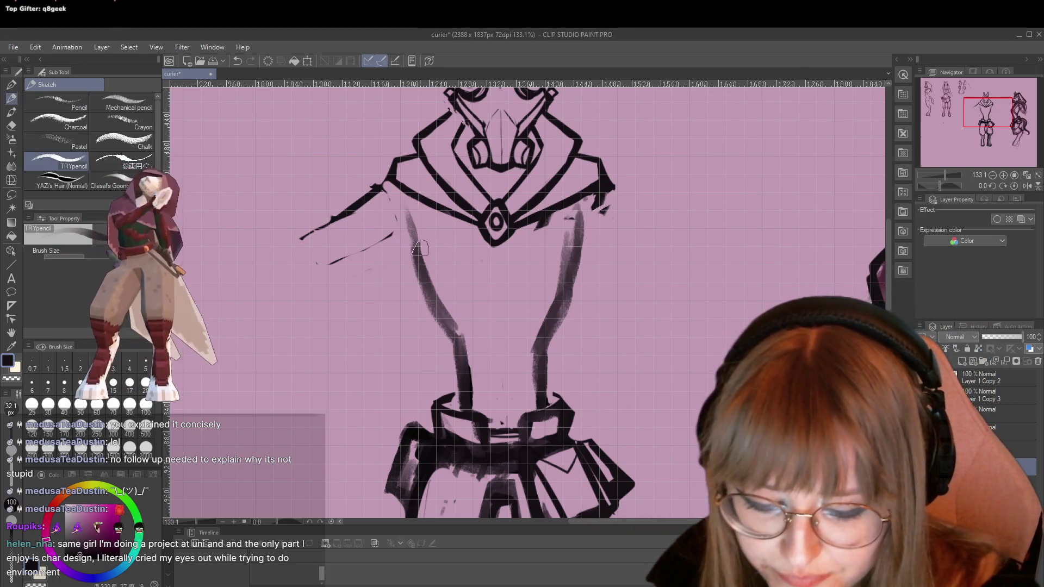
Pencil two straps crossing into an X over the chest, plus a V-shaped line low on the torso.
{"action": "left_click_drag", "start_coordinate": [420, 249], "coordinate": [507, 297]}
{"action": "mouse_move", "coordinate": [413, 246]}
{"action": "left_mouse_down"}
{"action": "mouse_move", "coordinate": [549, 309]}
{"action": "mouse_move", "coordinate": [500, 296]}
{"action": "mouse_move", "coordinate": [562, 314]}
{"action": "mouse_move", "coordinate": [513, 291]}
{"action": "left_mouse_up"}
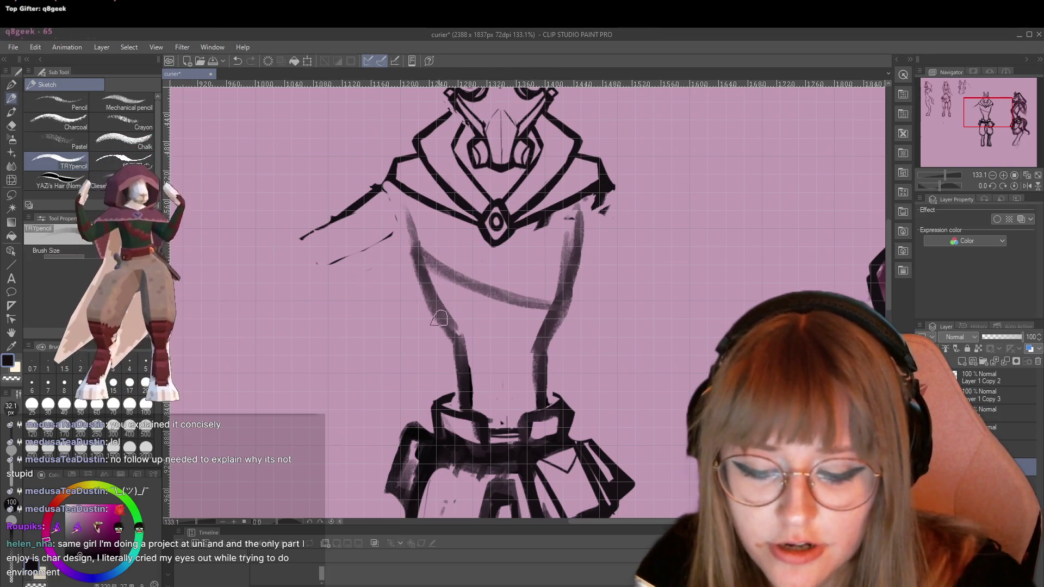
{"action": "left_click_drag", "start_coordinate": [566, 247], "coordinate": [451, 315]}
{"action": "mouse_move", "coordinate": [588, 220]}
{"action": "left_mouse_down"}
{"action": "mouse_move", "coordinate": [427, 325]}
{"action": "mouse_move", "coordinate": [562, 250]}
{"action": "left_mouse_up"}
{"action": "left_click_drag", "start_coordinate": [560, 258], "coordinate": [437, 305]}
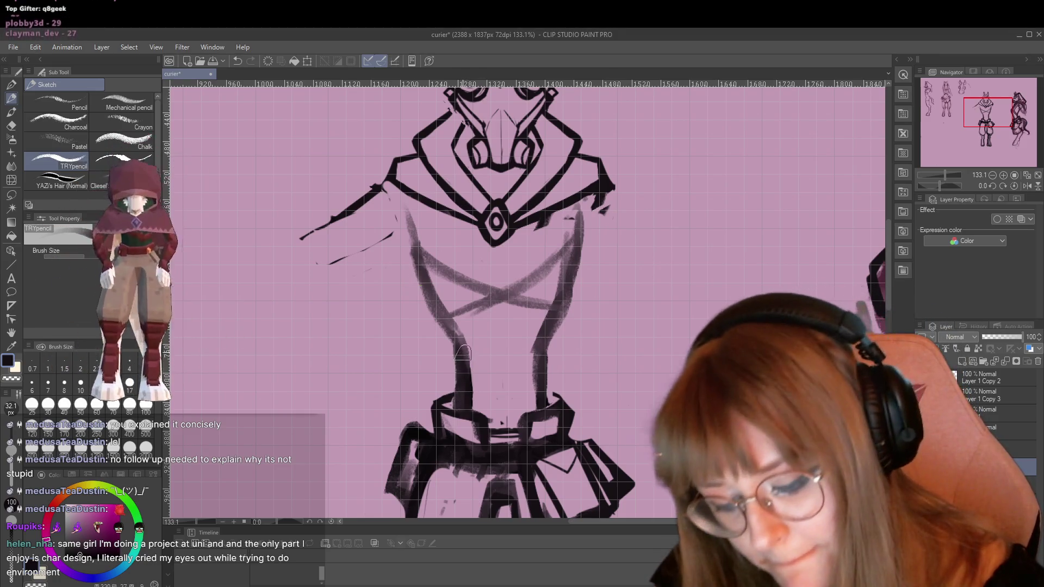
{"action": "mouse_move", "coordinate": [492, 375]}
{"action": "left_mouse_down"}
{"action": "mouse_move", "coordinate": [514, 388]}
{"action": "mouse_move", "coordinate": [538, 351]}
{"action": "left_mouse_up"}
{"action": "mouse_move", "coordinate": [452, 343]}
{"action": "left_mouse_down"}
{"action": "mouse_move", "coordinate": [493, 359]}
{"action": "mouse_move", "coordinate": [509, 382]}
{"action": "mouse_move", "coordinate": [540, 353]}
{"action": "left_mouse_up"}
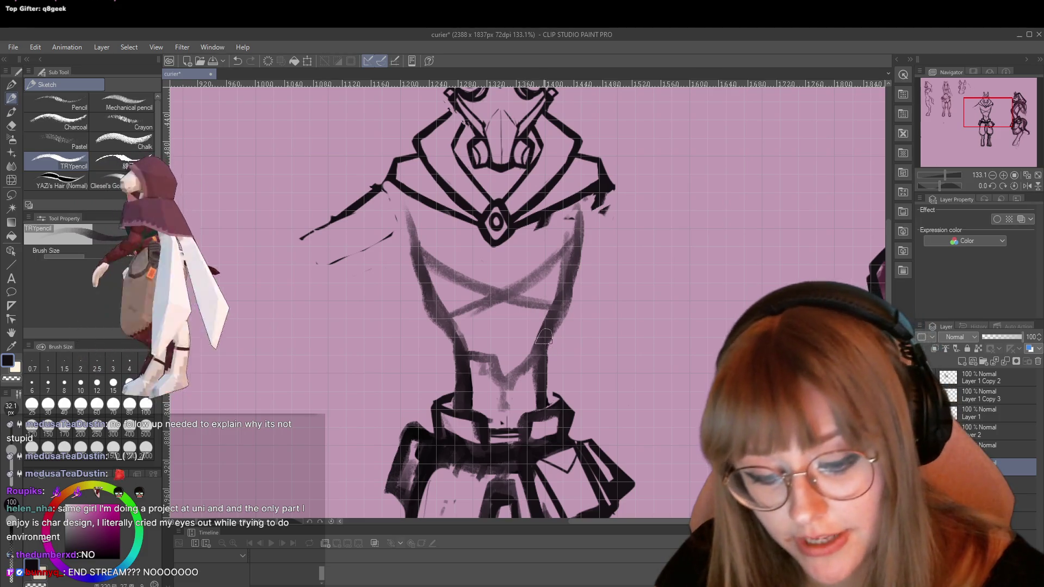
Strengthen the torso's right side, sketch strokes beside the collar, and darken both X straps.
{"action": "left_click_drag", "start_coordinate": [574, 216], "coordinate": [562, 304]}
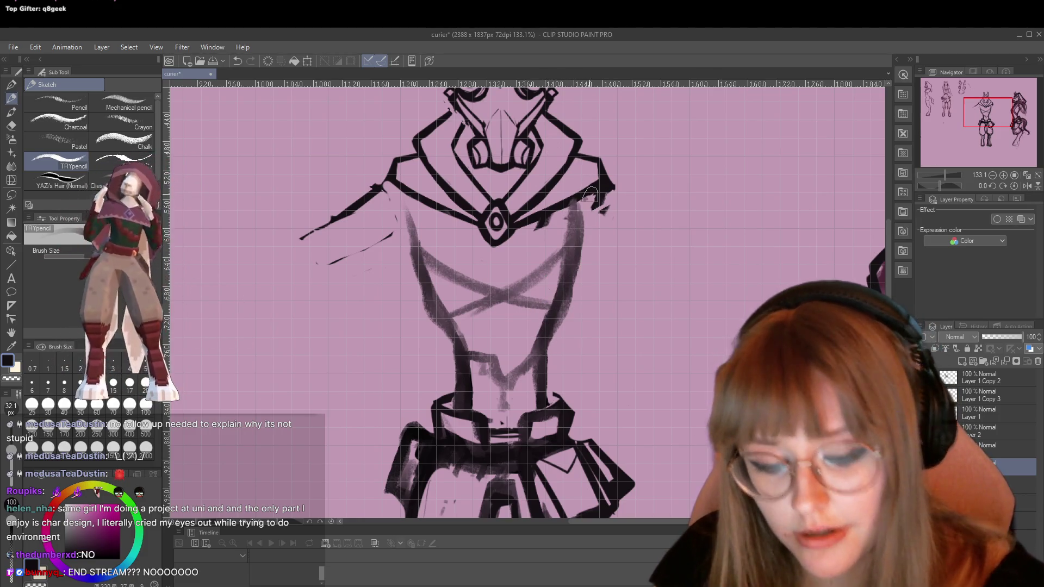
{"action": "left_click_drag", "start_coordinate": [602, 206], "coordinate": [662, 223]}
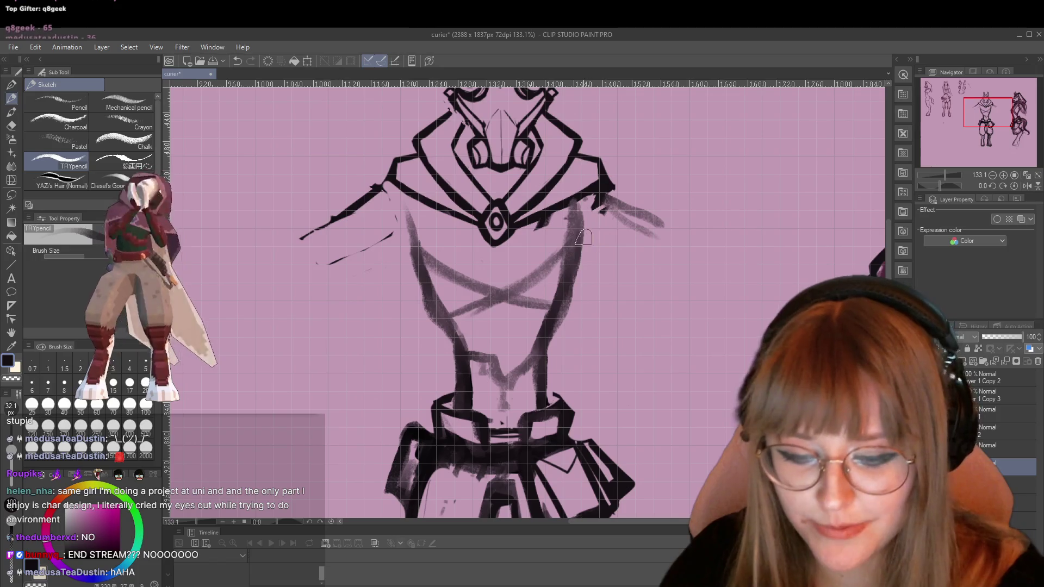
{"action": "left_click_drag", "start_coordinate": [587, 240], "coordinate": [653, 254]}
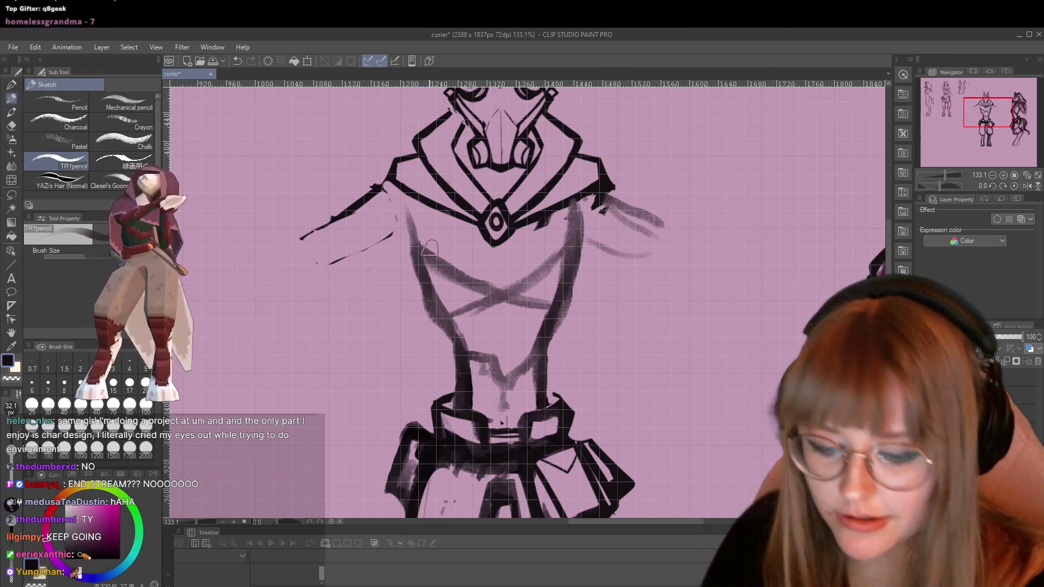
{"action": "mouse_move", "coordinate": [413, 242]}
{"action": "left_mouse_down"}
{"action": "mouse_move", "coordinate": [503, 294]}
{"action": "mouse_move", "coordinate": [438, 258]}
{"action": "left_mouse_up"}
{"action": "mouse_move", "coordinate": [571, 245]}
{"action": "left_mouse_down"}
{"action": "mouse_move", "coordinate": [526, 292]}
{"action": "mouse_move", "coordinate": [443, 323]}
{"action": "left_mouse_up"}
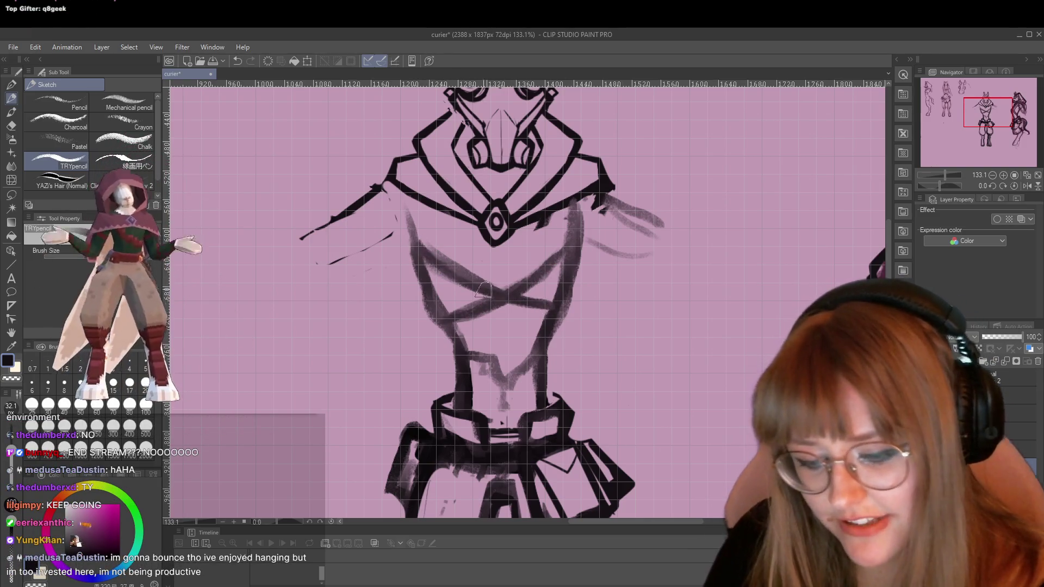
{"action": "mouse_move", "coordinate": [416, 245]}
{"action": "left_mouse_down"}
{"action": "mouse_move", "coordinate": [508, 296]}
{"action": "mouse_move", "coordinate": [570, 206]}
{"action": "left_mouse_up"}
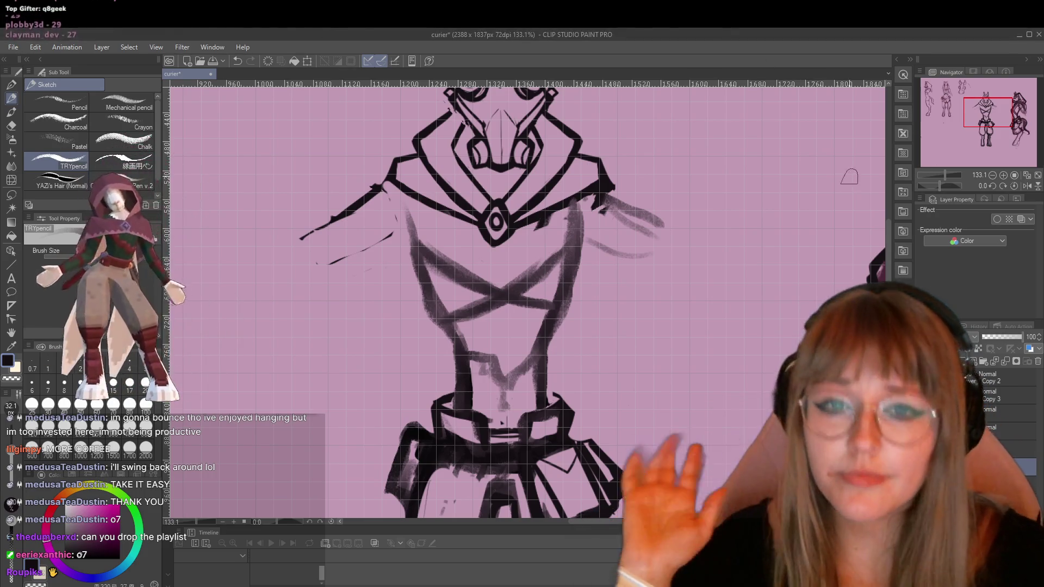
Erase the faint strokes near the right shoulder.
{"action": "scroll", "coordinate": [721, 253], "scroll_direction": "up", "scroll_amount": 1}
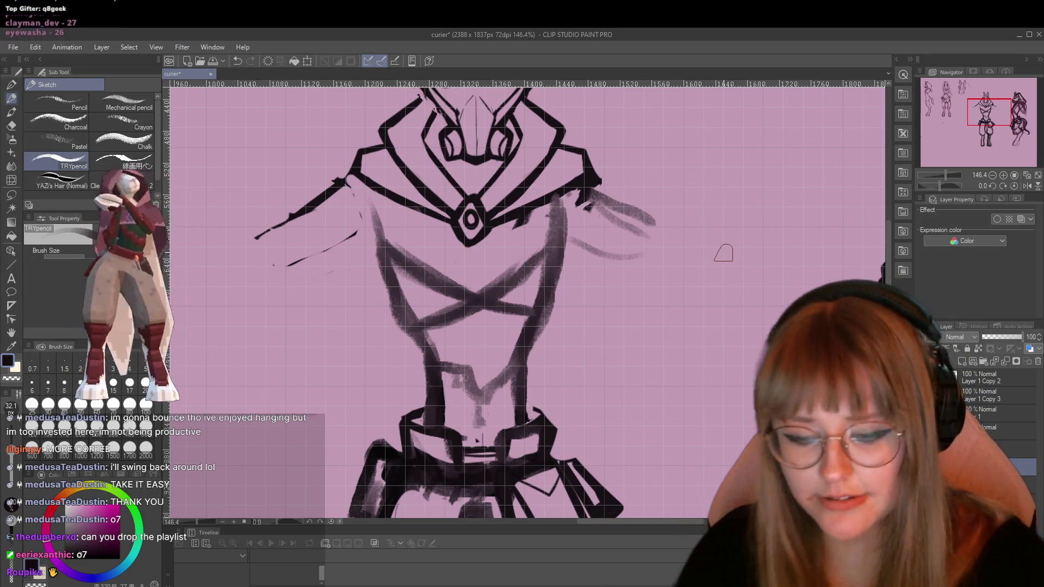
{"action": "key", "text": "e"}
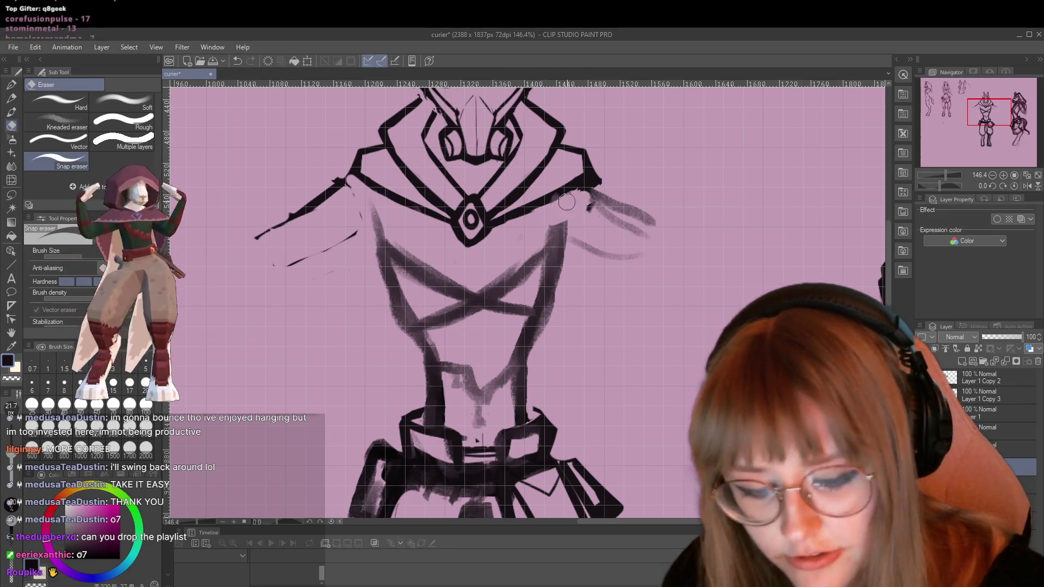
{"action": "left_click_drag", "start_coordinate": [588, 196], "coordinate": [537, 218]}
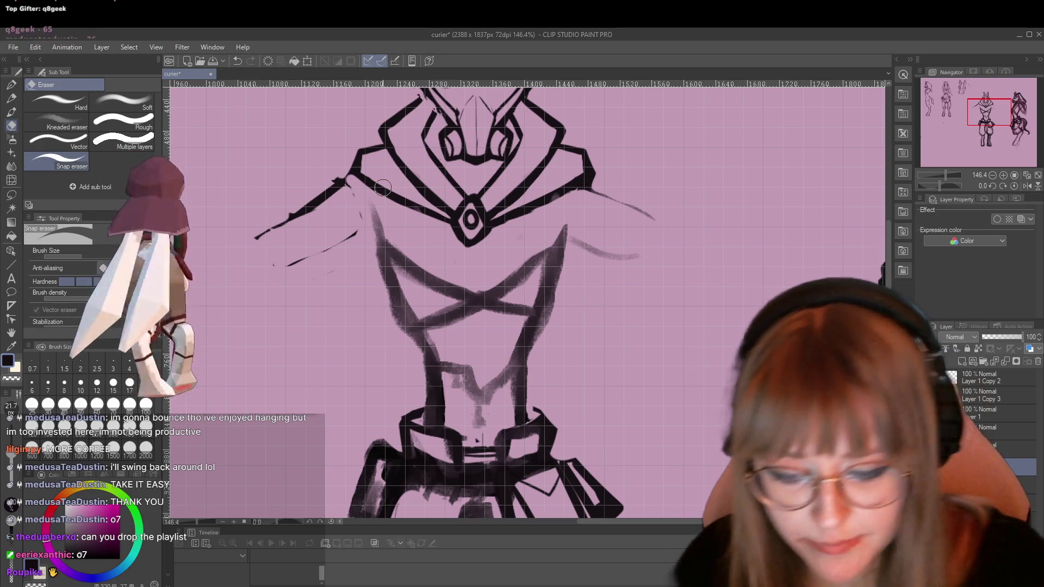
{"action": "scroll", "coordinate": [354, 213], "scroll_direction": "down", "scroll_amount": 4}
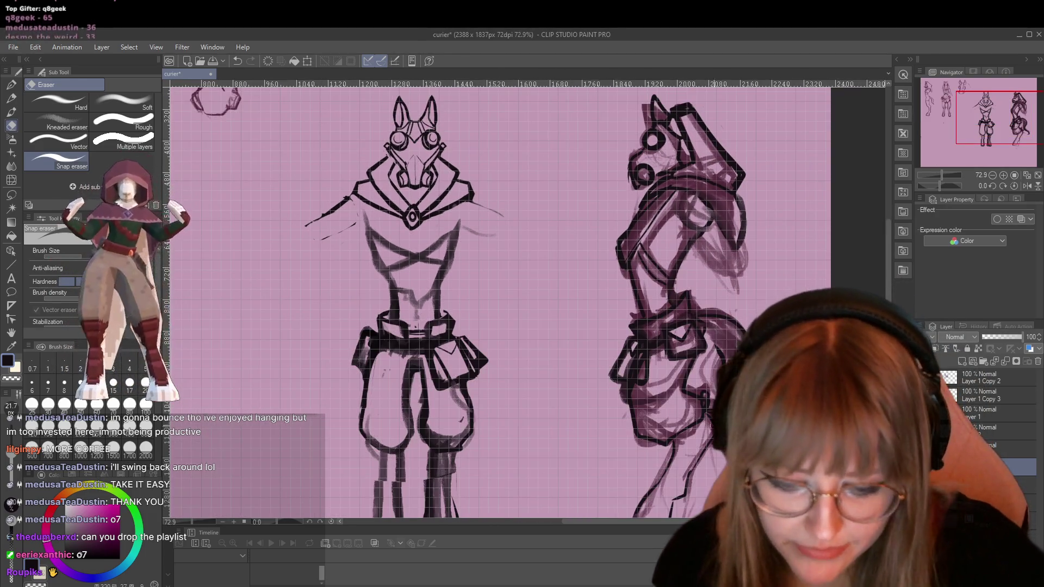
{"action": "scroll", "coordinate": [816, 207], "scroll_direction": "down", "scroll_amount": 1}
{"action": "left_click_drag", "start_coordinate": [691, 521], "coordinate": [677, 516]}
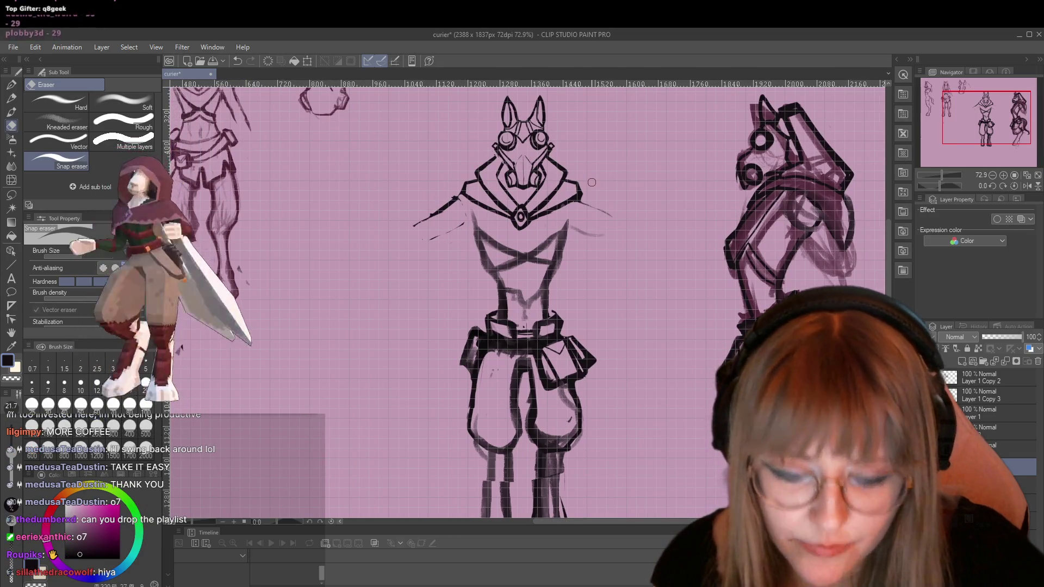
{"action": "scroll", "coordinate": [591, 182], "scroll_direction": "up", "scroll_amount": 1}
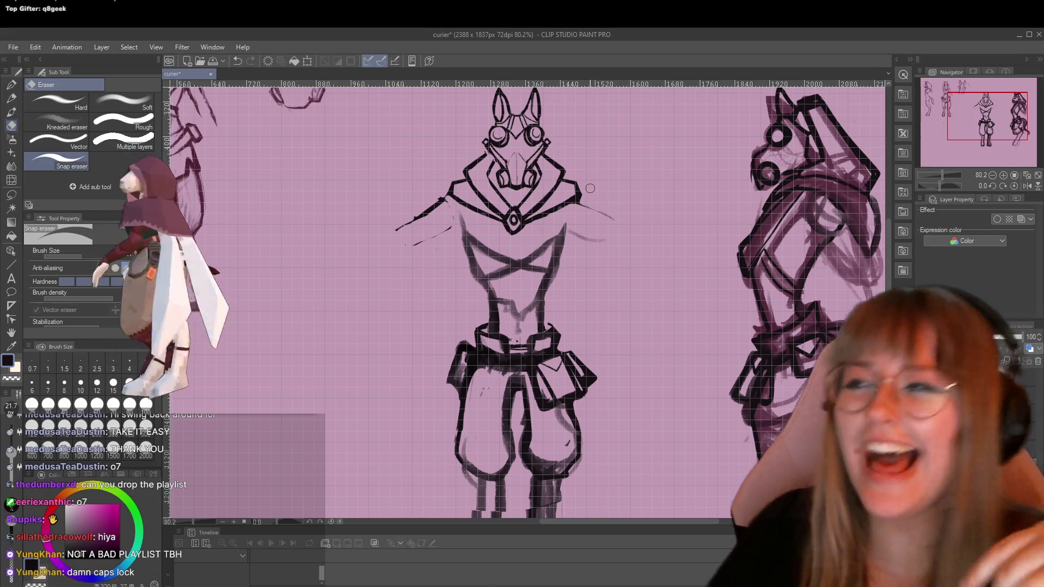
{"action": "key", "text": "XF86AudioNext"}
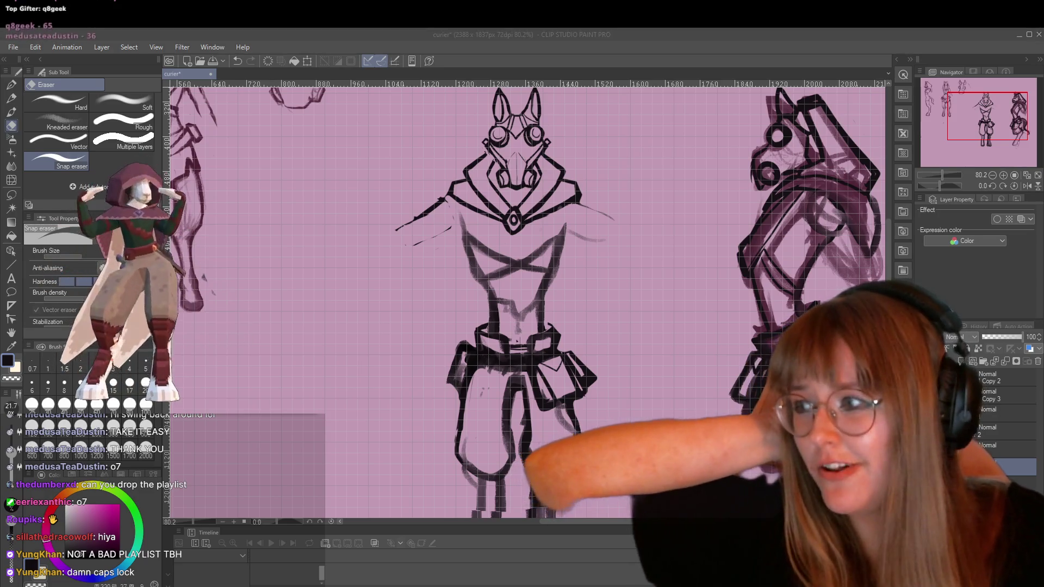
{"action": "key", "text": "XF86AudioLowerVolume"}
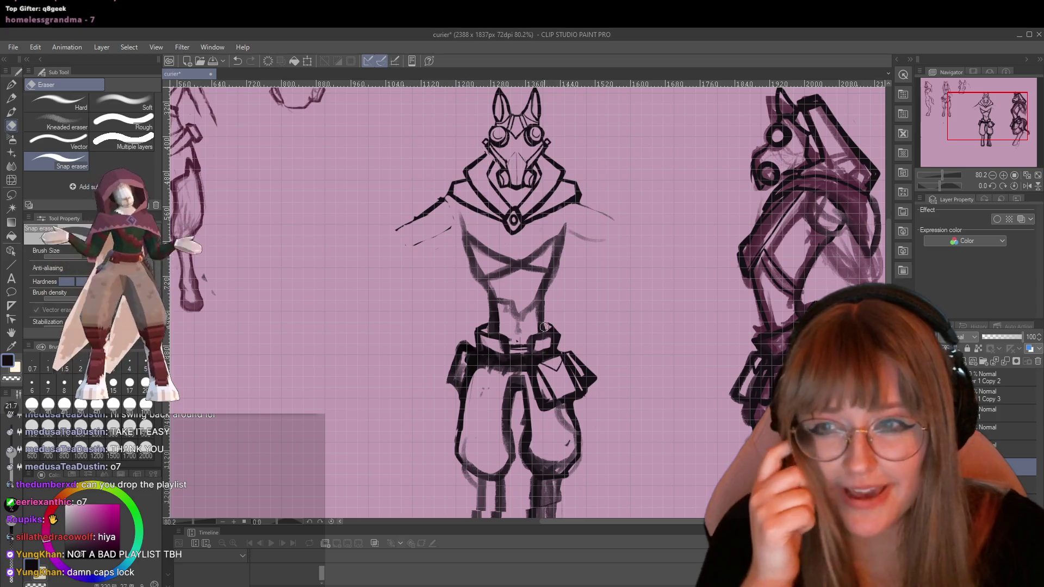
{"action": "scroll", "coordinate": [544, 327], "scroll_direction": "down", "scroll_amount": 1}
{"action": "scroll", "coordinate": [603, 306], "scroll_direction": "down", "scroll_amount": 2}
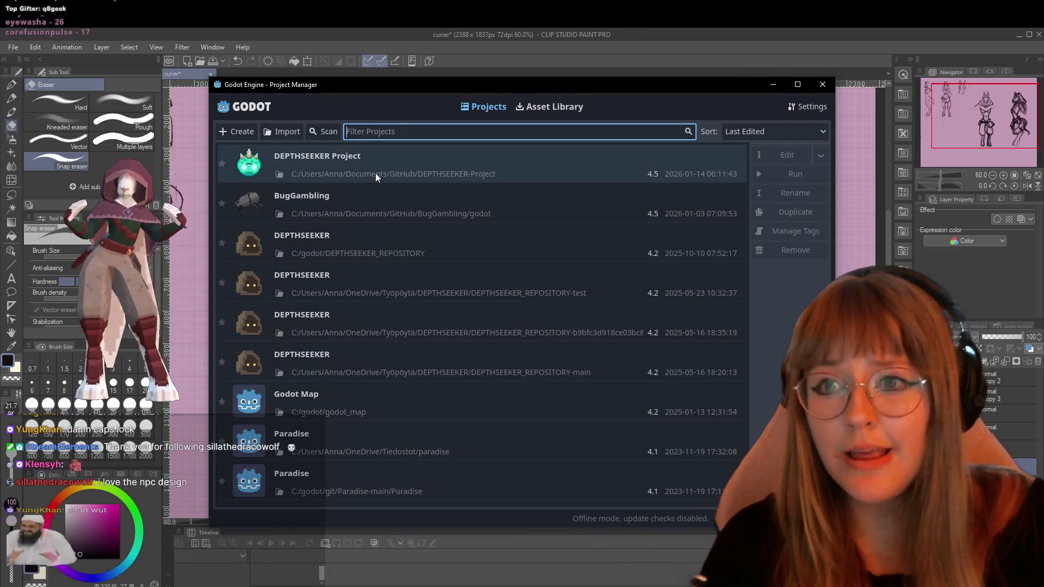
Open DEPTHSEEKER Project from the Project Manager, loading squingo_testing_facilities.tscn in the editor.
{"action": "double_click", "coordinate": [410, 165]}
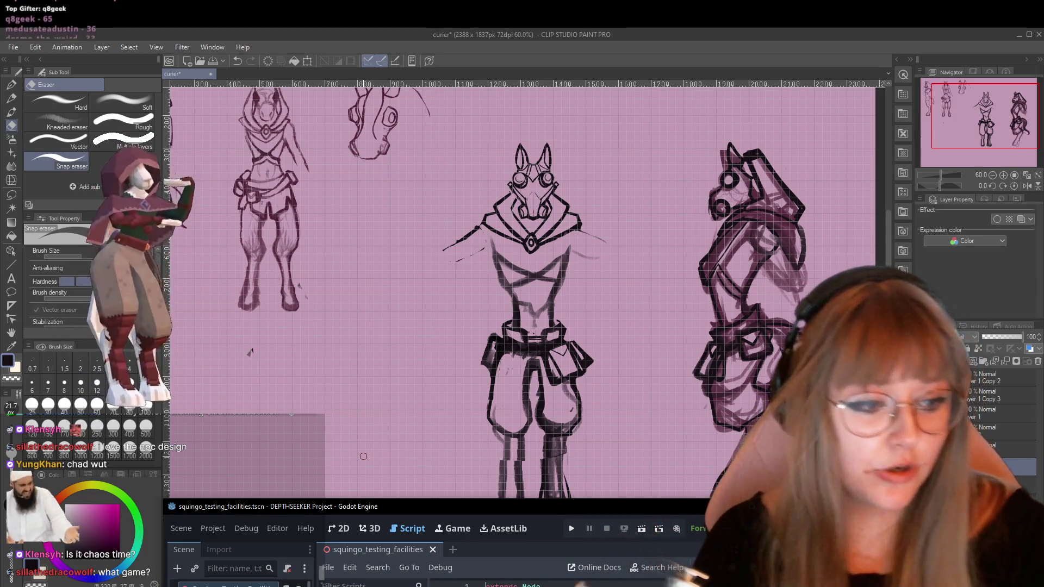
Save the character sheet drawing, then run the DEPTHSEEKER project from the Godot editor.
{"action": "key", "text": "ctrl+s"}
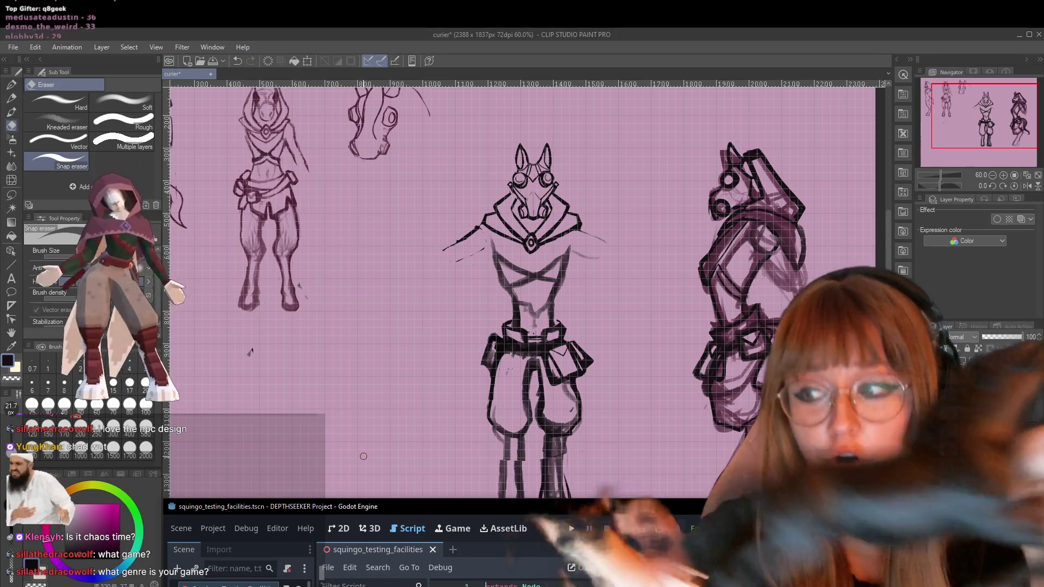
{"action": "left_click", "coordinate": [364, 456]}
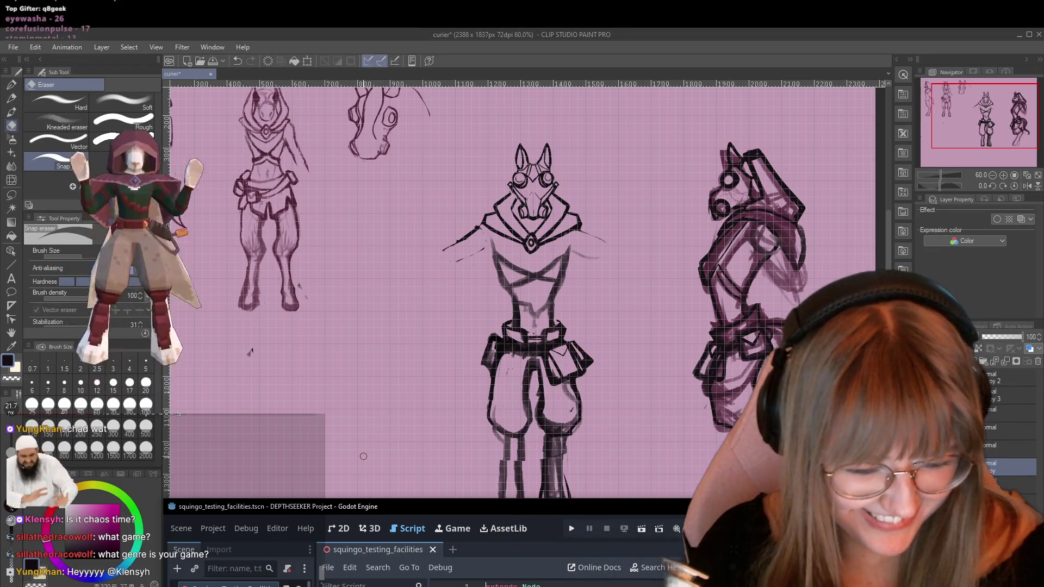
{"action": "mouse_move", "coordinate": [412, 503]}
{"action": "left_mouse_down"}
{"action": "mouse_move", "coordinate": [436, 143]}
{"action": "mouse_move", "coordinate": [400, 130]}
{"action": "left_mouse_up"}
{"action": "left_click", "coordinate": [561, 156]}
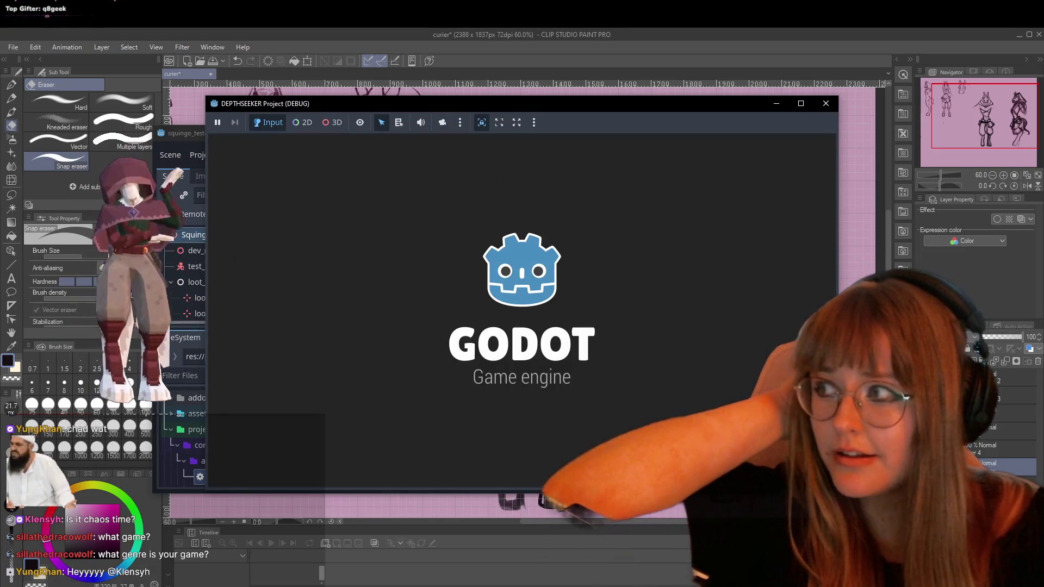
Lower the music volume, then pause and resume the DEPTHSEEKER game.
{"action": "key", "text": "XF86AudioLowerVolume"}
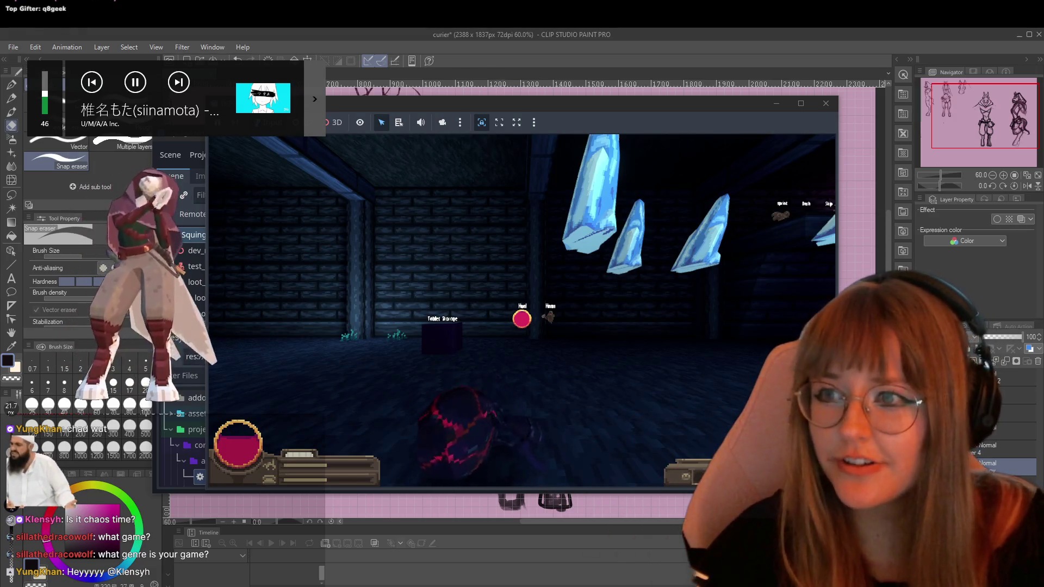
{"action": "key", "text": "Escape"}
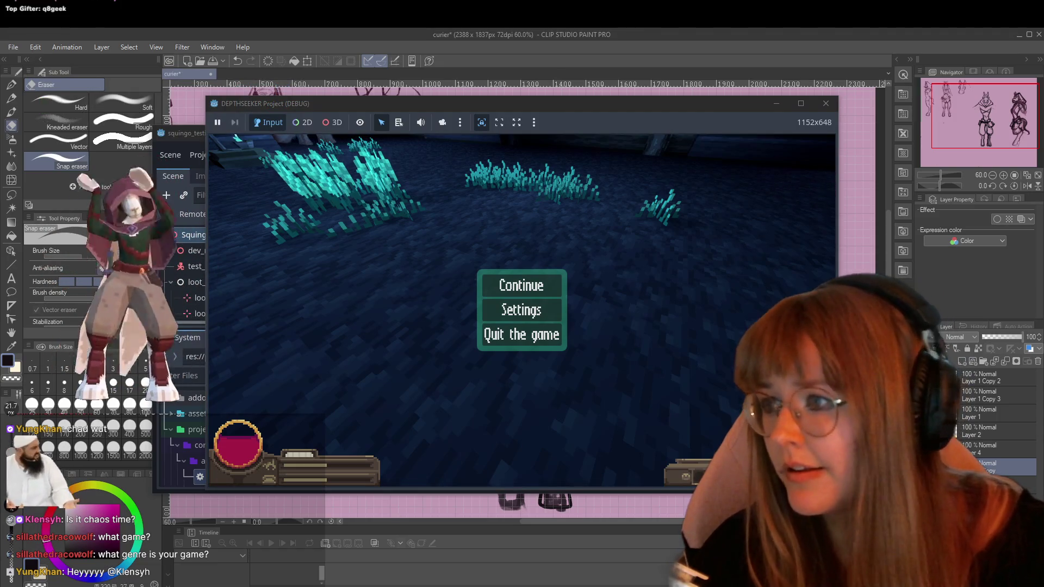
{"action": "left_click", "coordinate": [521, 285]}
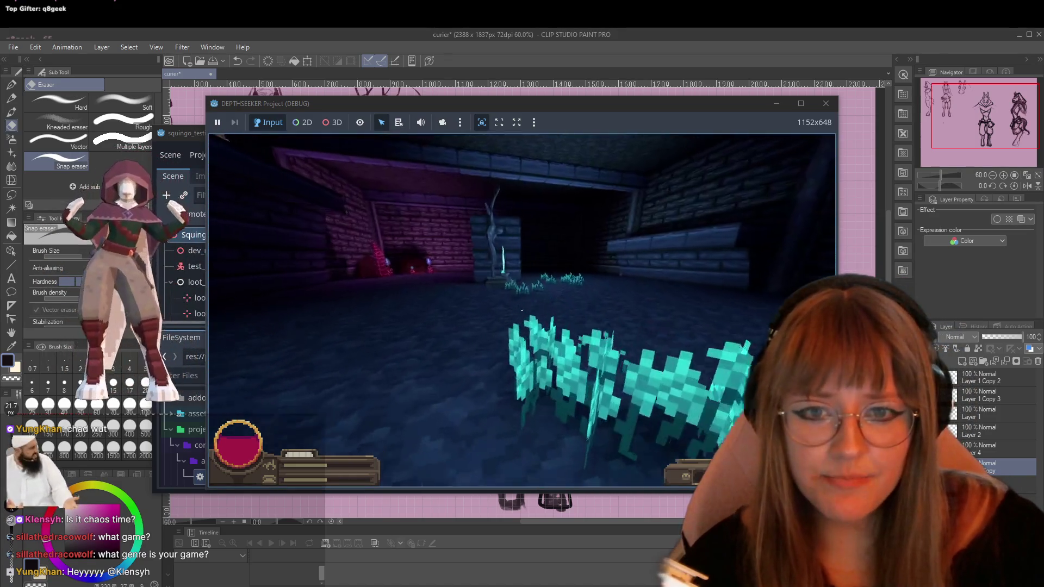
Walk past the statue along the dark wall and push the cyan plant aside.
{"action": "key", "text": "w"}
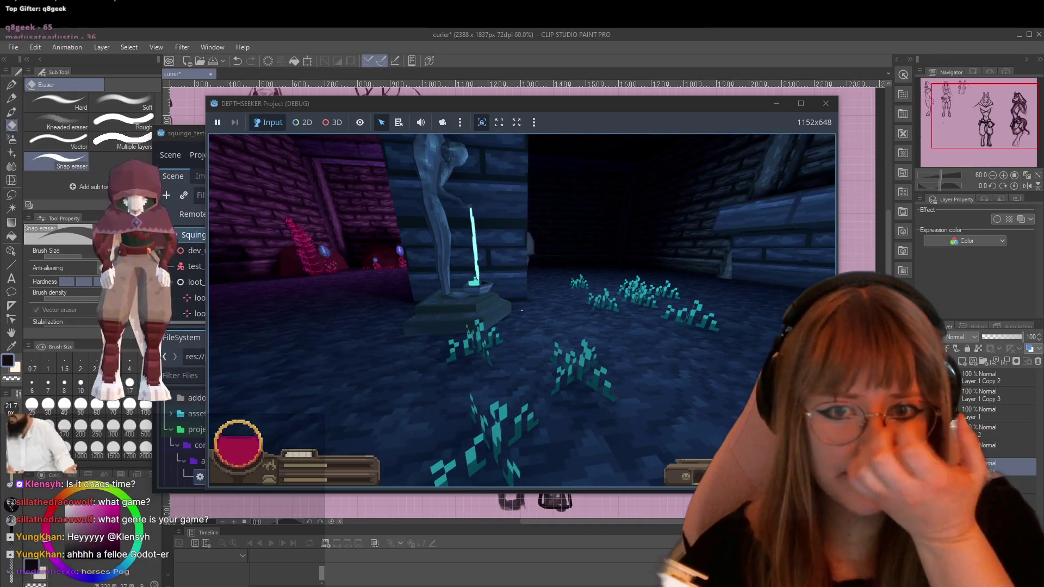
{"action": "key", "text": "s"}
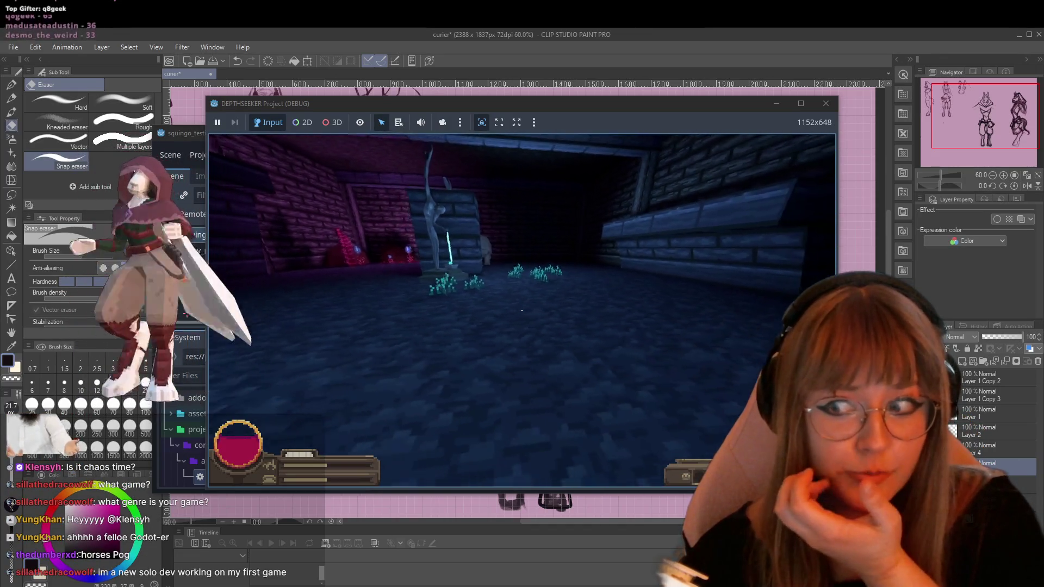
{"action": "key", "text": "w"}
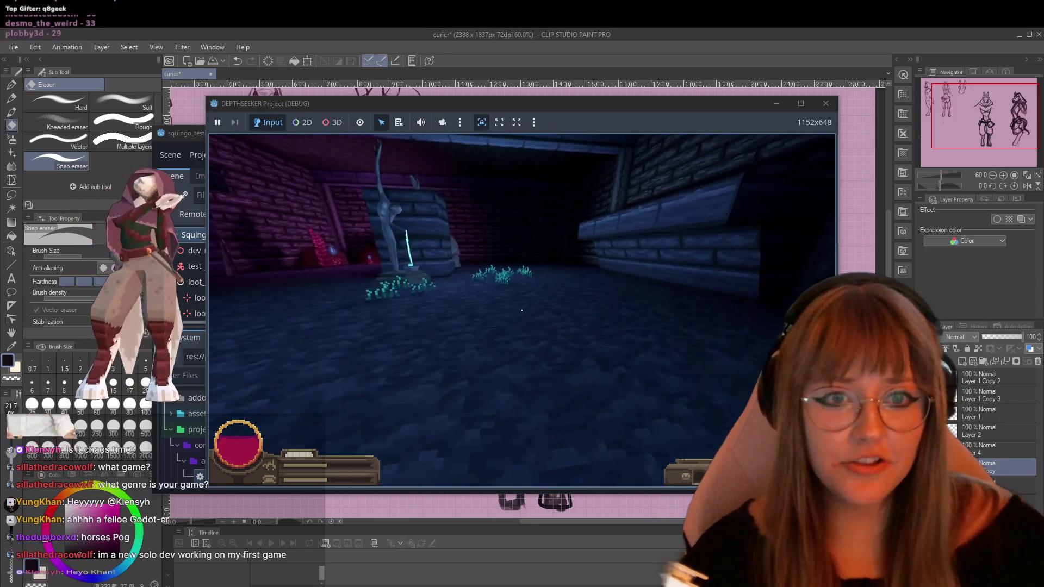
{"action": "key", "text": "w"}
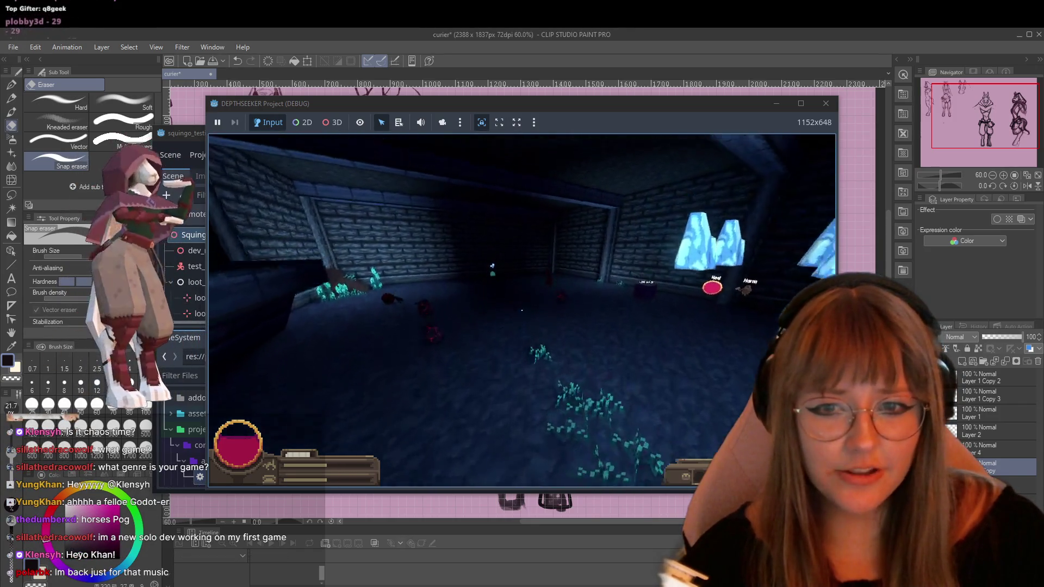
{"action": "key", "text": "w"}
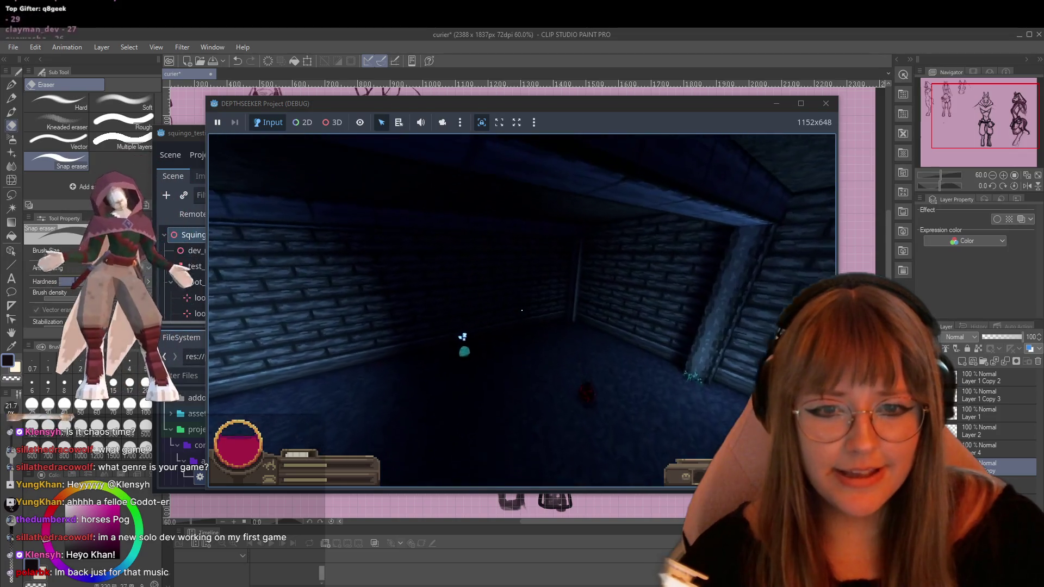
{"action": "key", "text": "w"}
{"action": "key", "text": "w"}
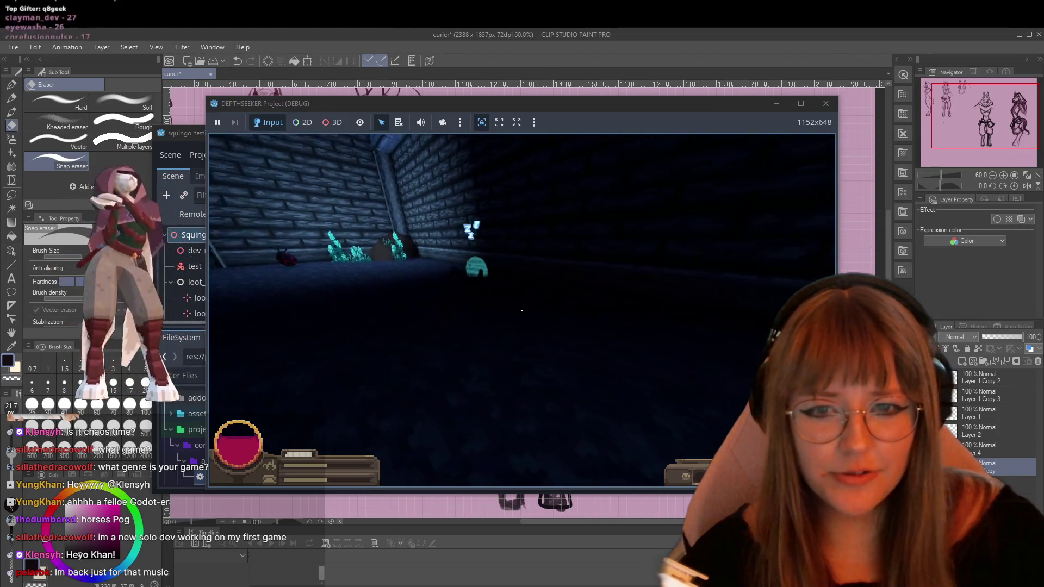
{"action": "key", "text": "w"}
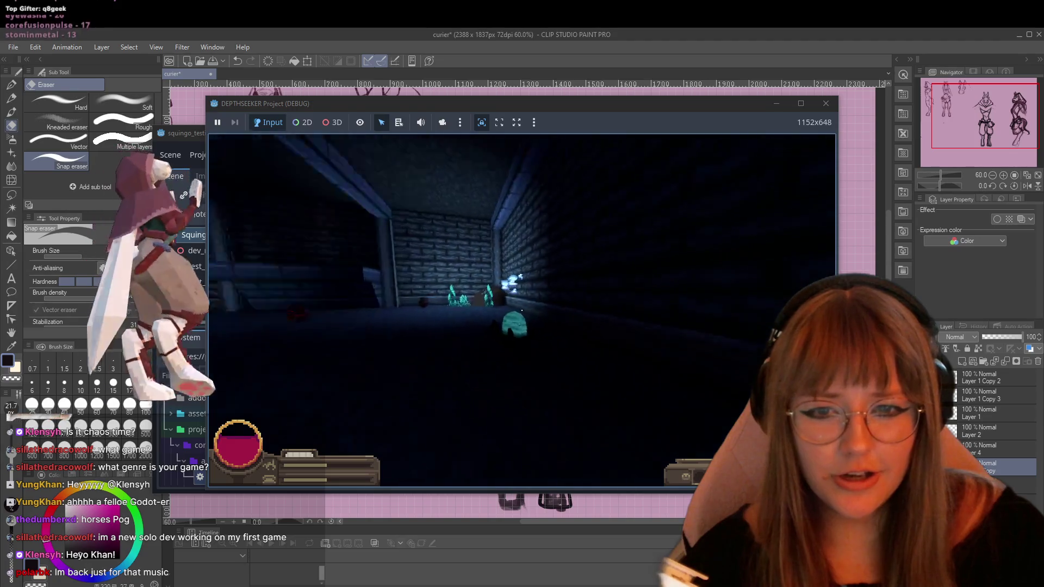
{"action": "left_click", "coordinate": [521, 310]}
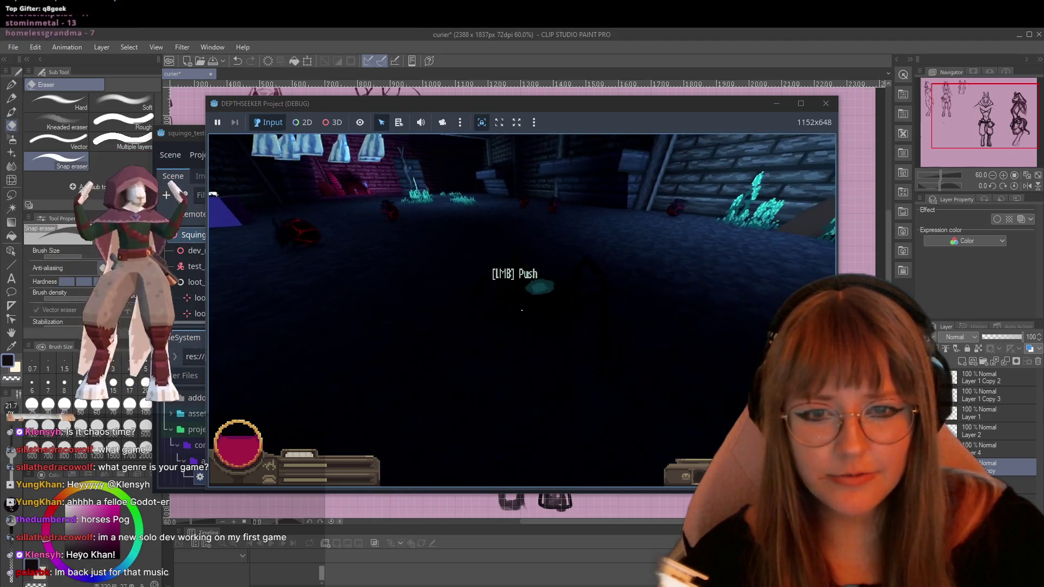
Go through the brick corridor under the hanging crystals and pick the Vault card.
{"action": "key", "text": "w"}
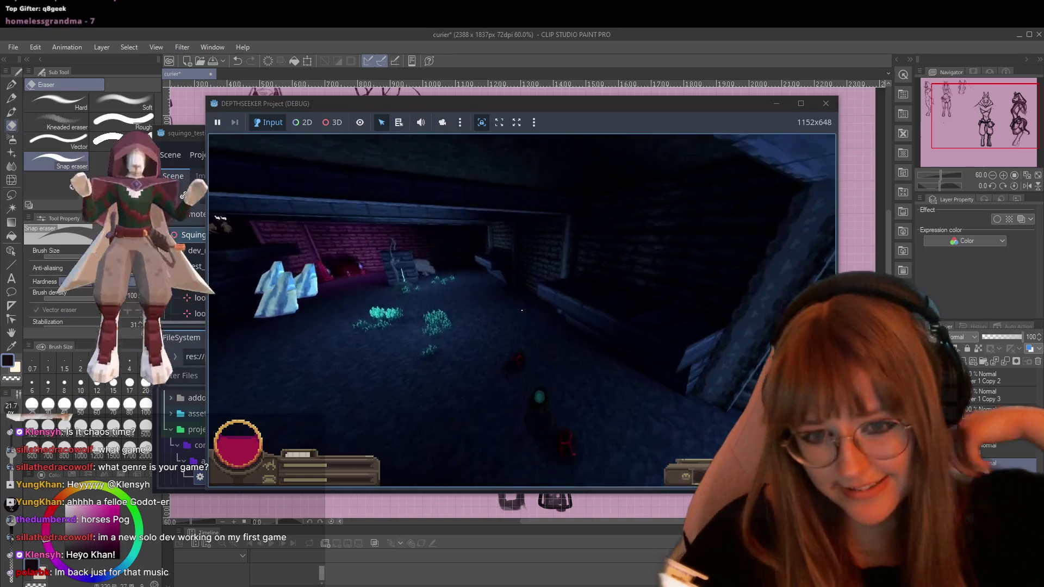
{"action": "key", "text": "w"}
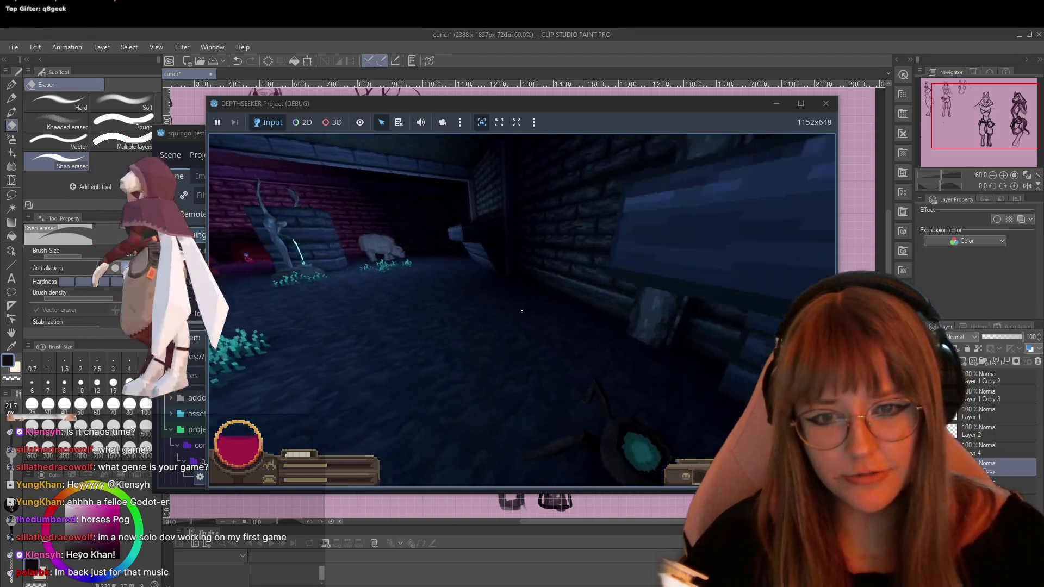
{"action": "key", "text": "w"}
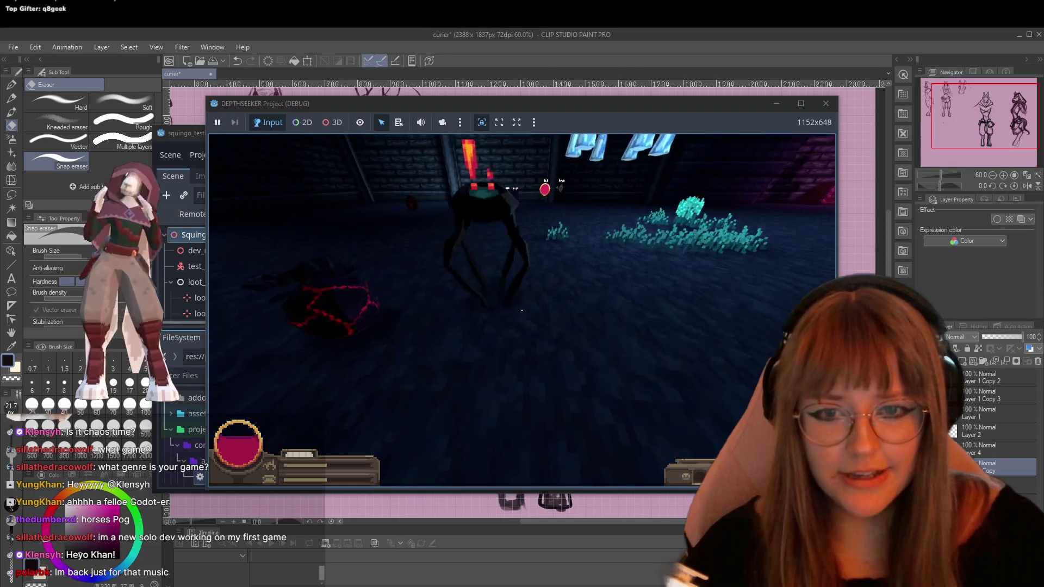
{"action": "key", "text": "w"}
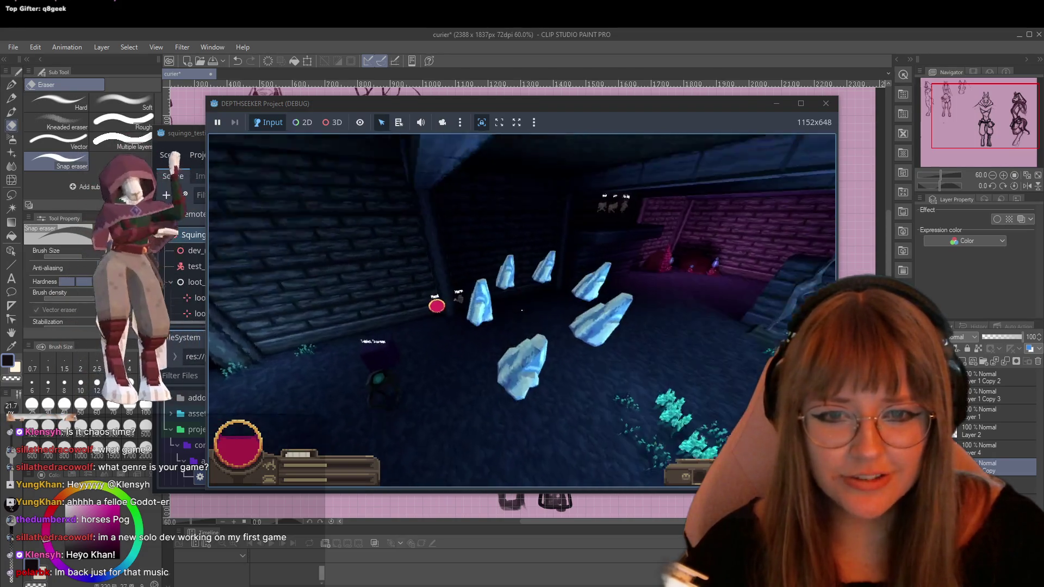
{"action": "key", "text": "w"}
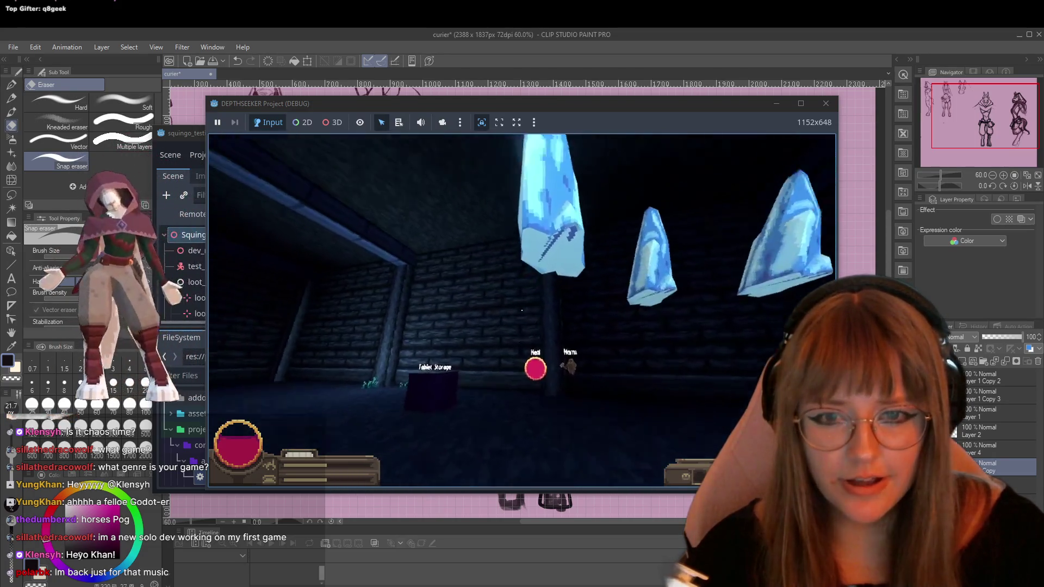
{"action": "key", "text": "w"}
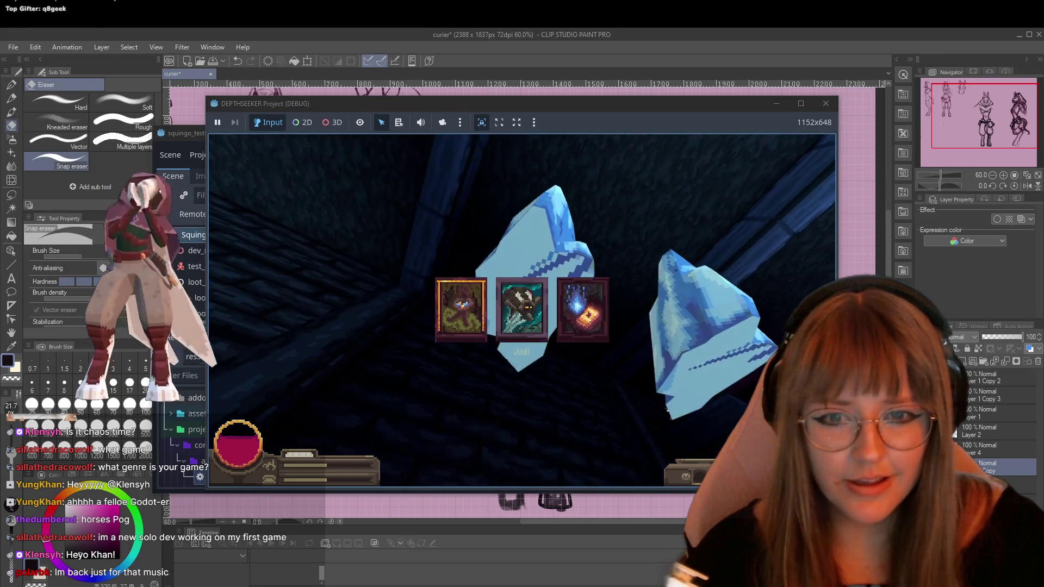
{"action": "left_click", "coordinate": [521, 308]}
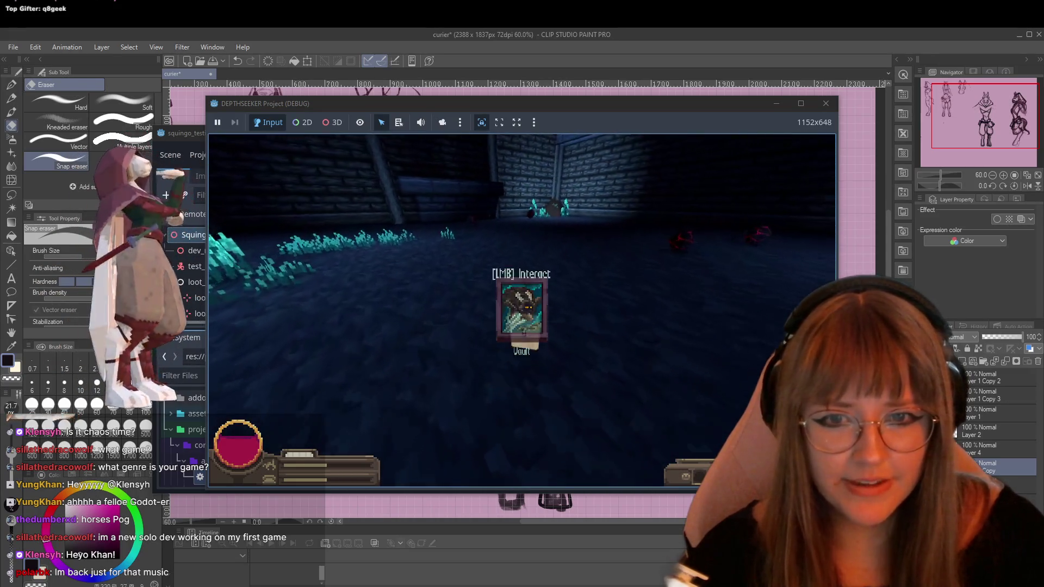
Walk to the brick corner and push the spider enemy away twice.
{"action": "key", "text": "w"}
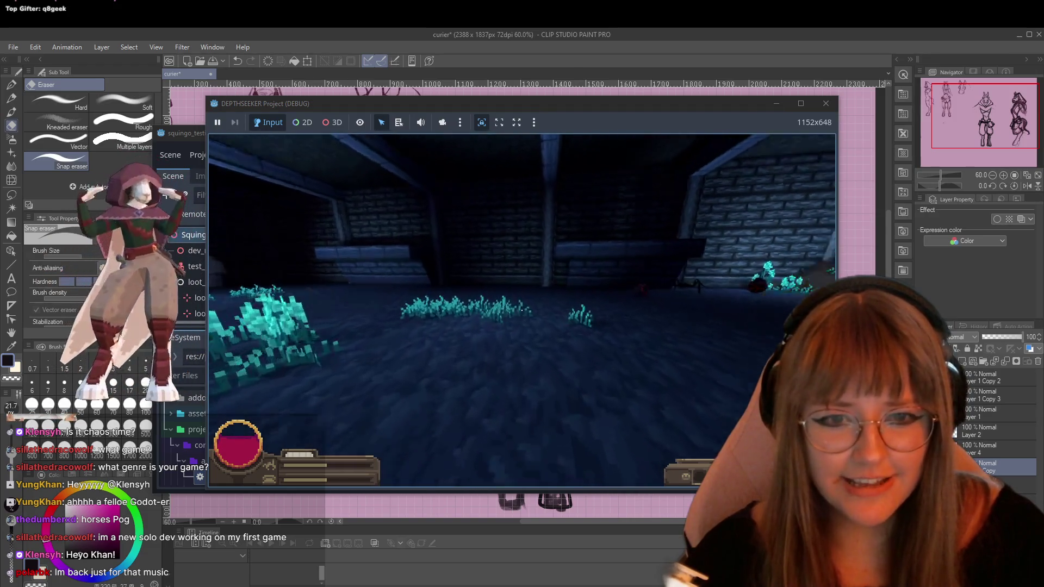
{"action": "key", "text": "w"}
{"action": "key", "text": "w"}
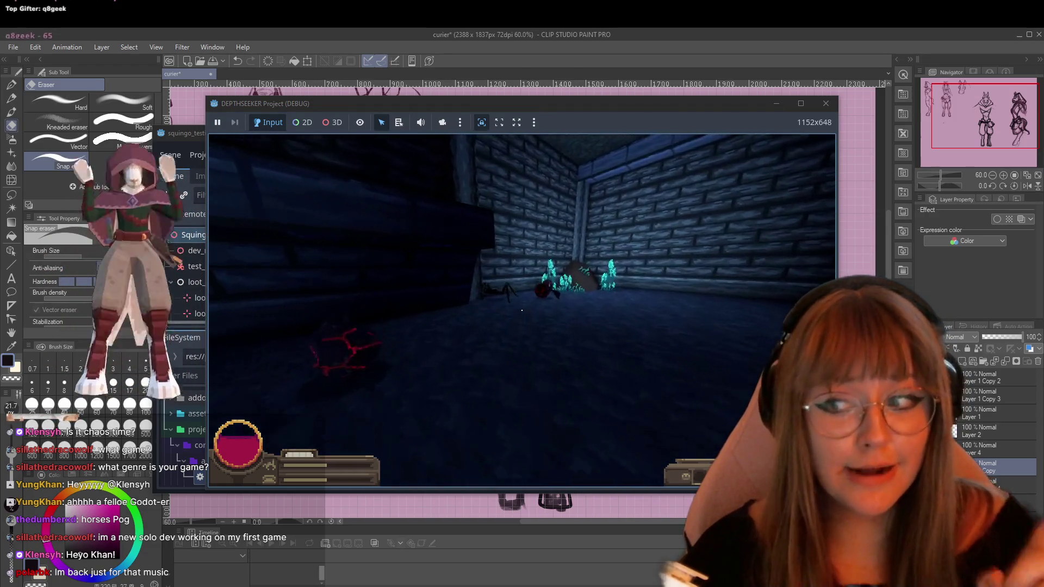
{"action": "key", "text": "w"}
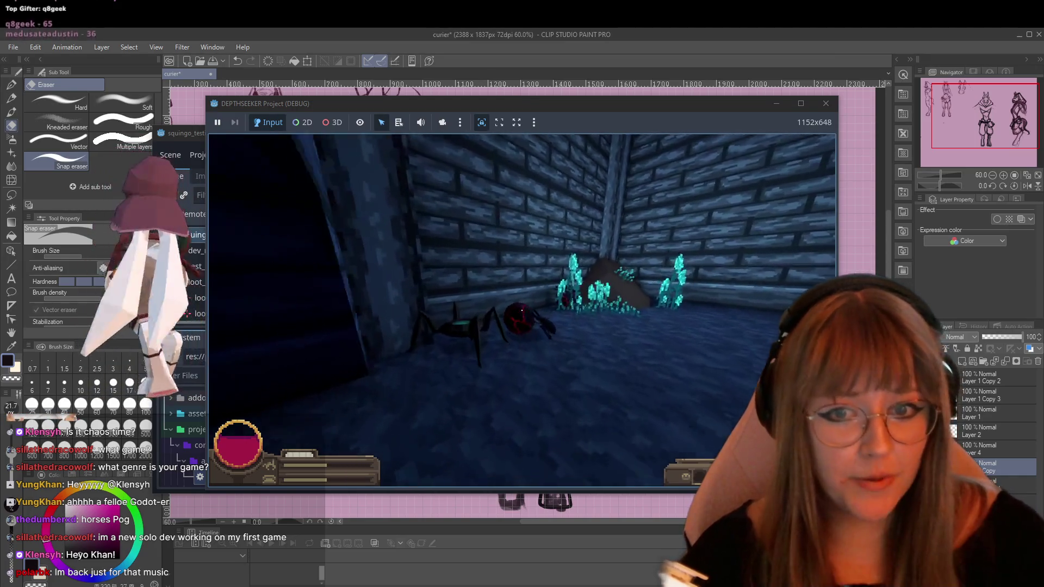
{"action": "left_click", "coordinate": [521, 310]}
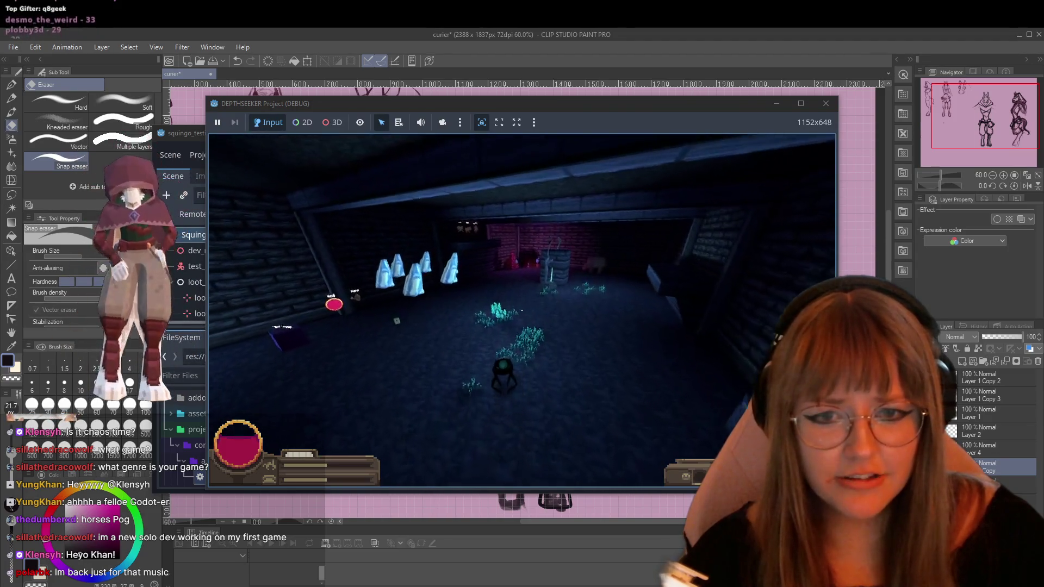
{"action": "key", "text": "w"}
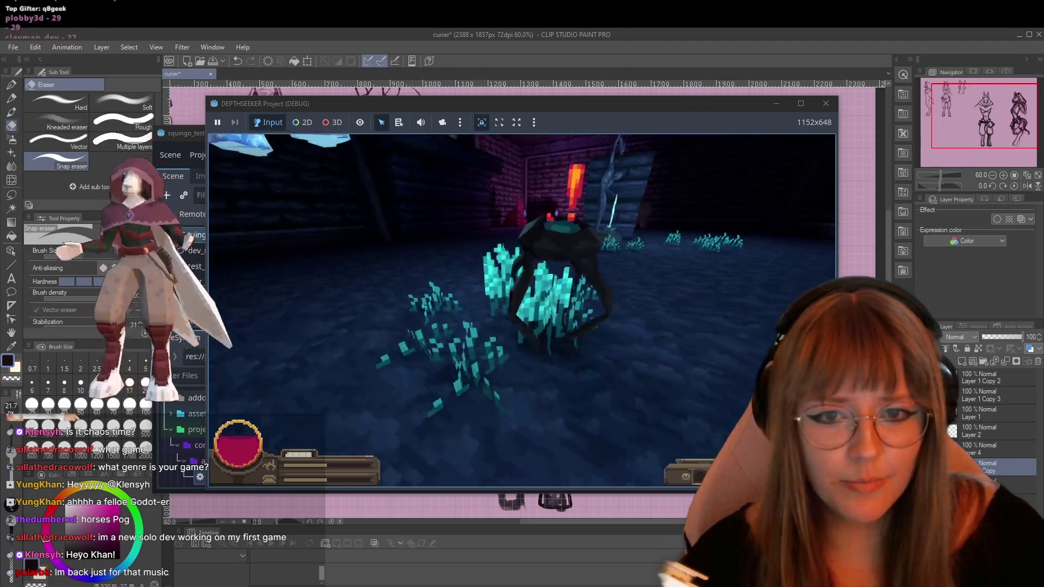
{"action": "left_click", "coordinate": [521, 309]}
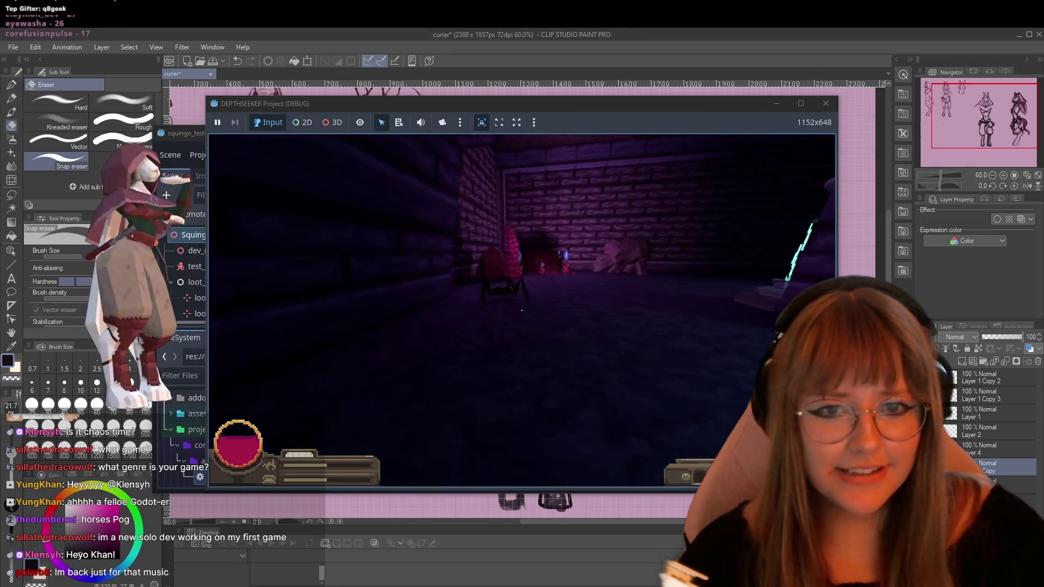
Shove and strike the spider, then walk down the corridor toward the crystals.
{"action": "left_click", "coordinate": [522, 310]}
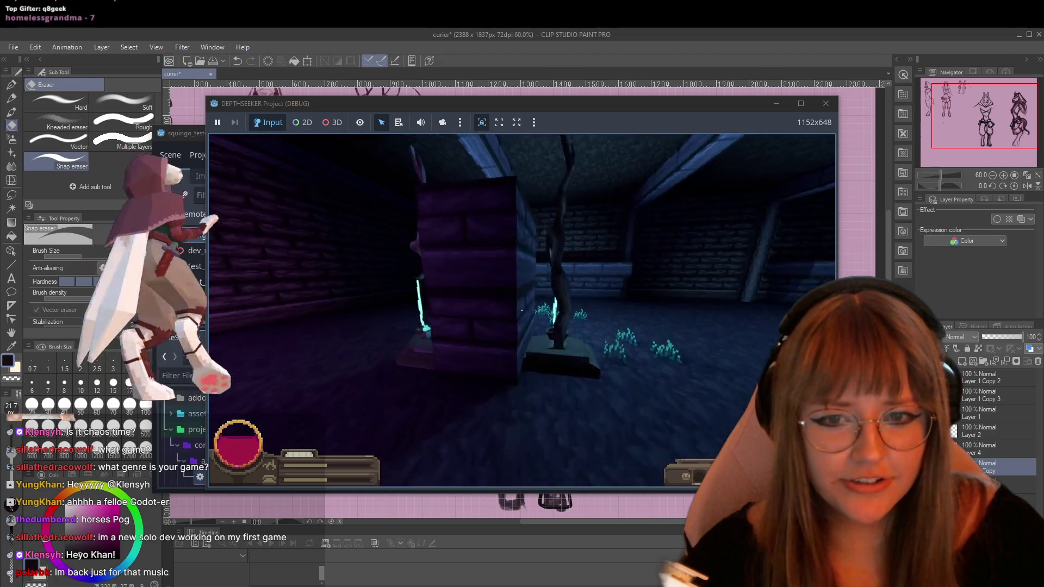
{"action": "left_click", "coordinate": [522, 310]}
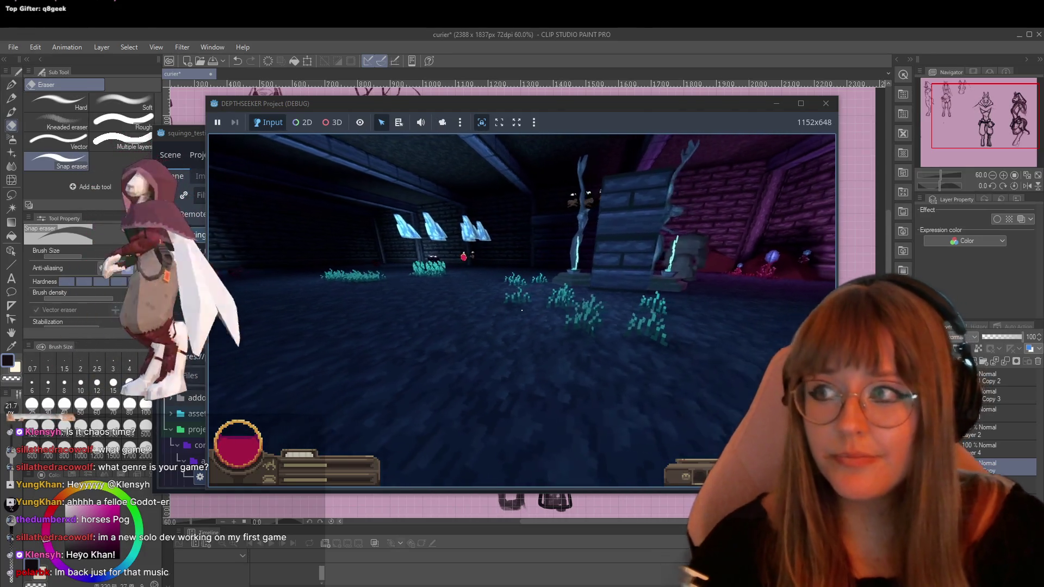
{"action": "key", "text": "w"}
{"action": "key", "text": "w"}
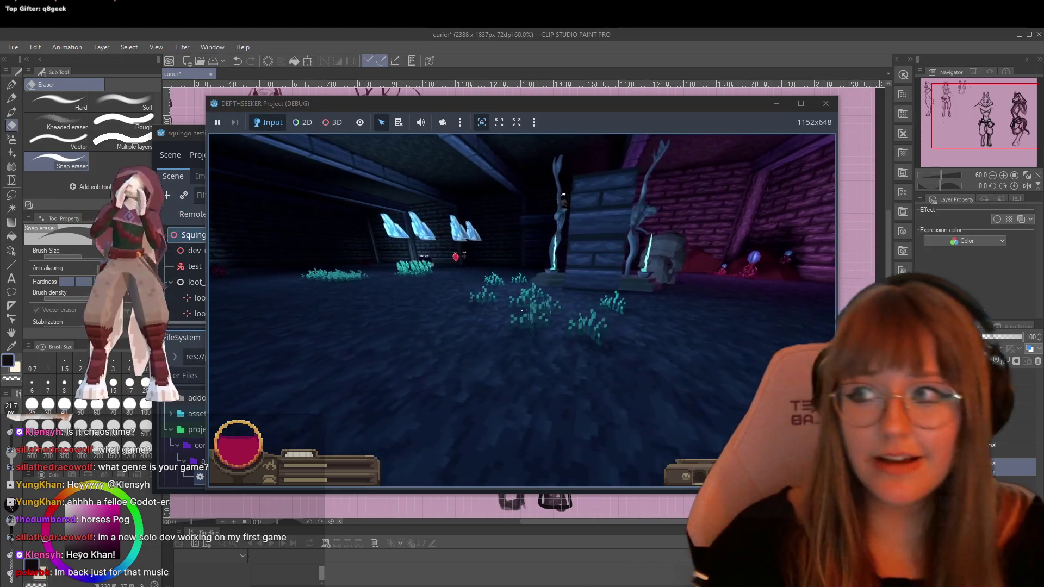
{"action": "key", "text": "w"}
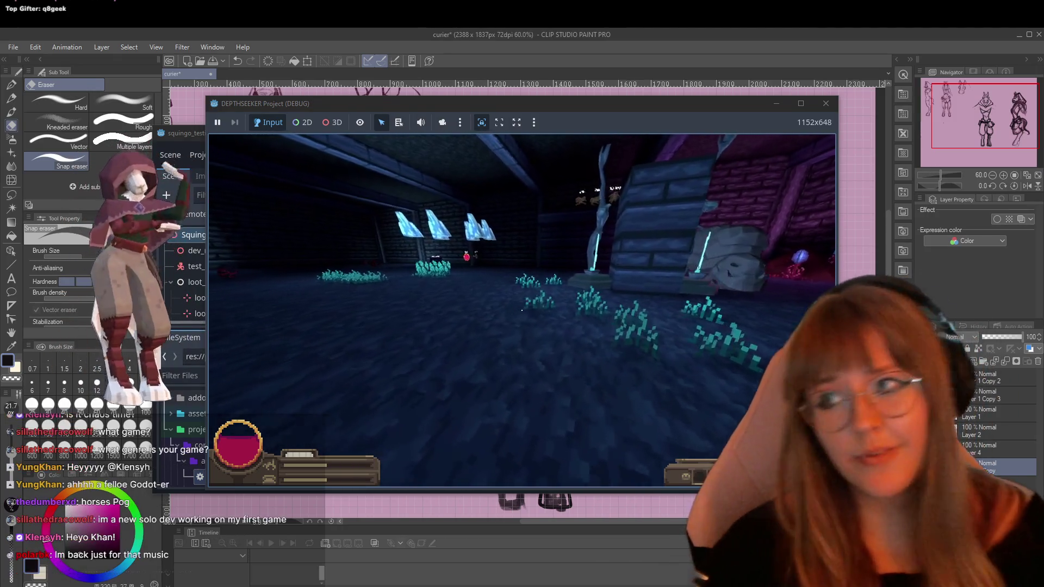
{"action": "key", "text": "w"}
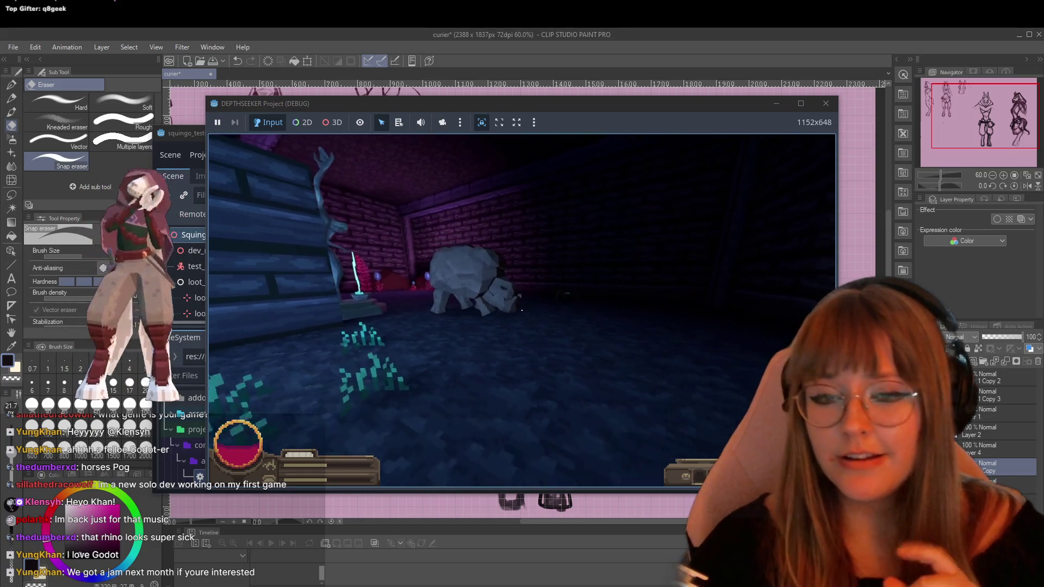
Quit the game from its pause menu and switch back to Clip Studio Paint.
{"action": "key", "text": "Escape"}
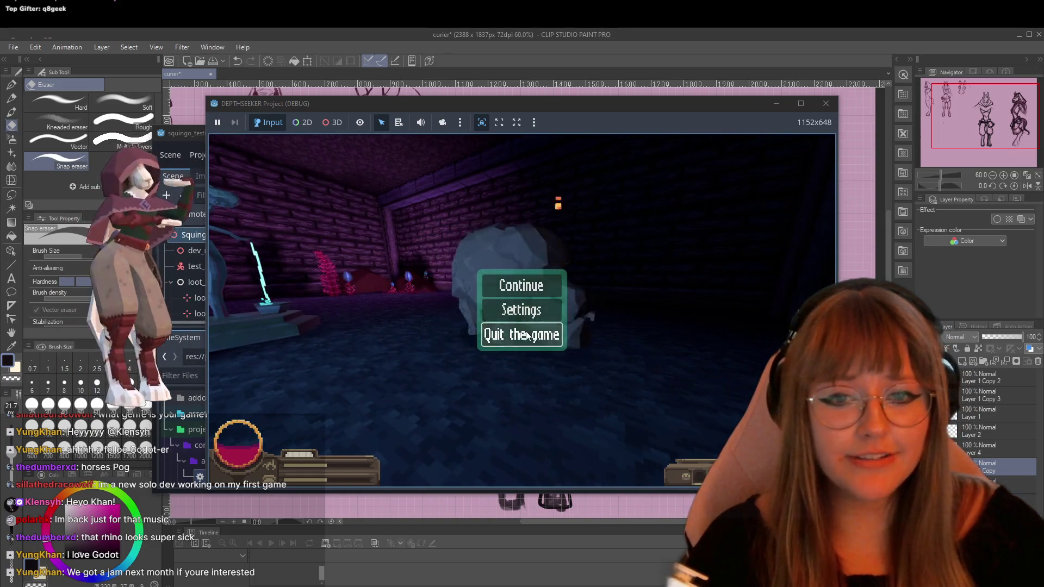
{"action": "left_click", "coordinate": [535, 334]}
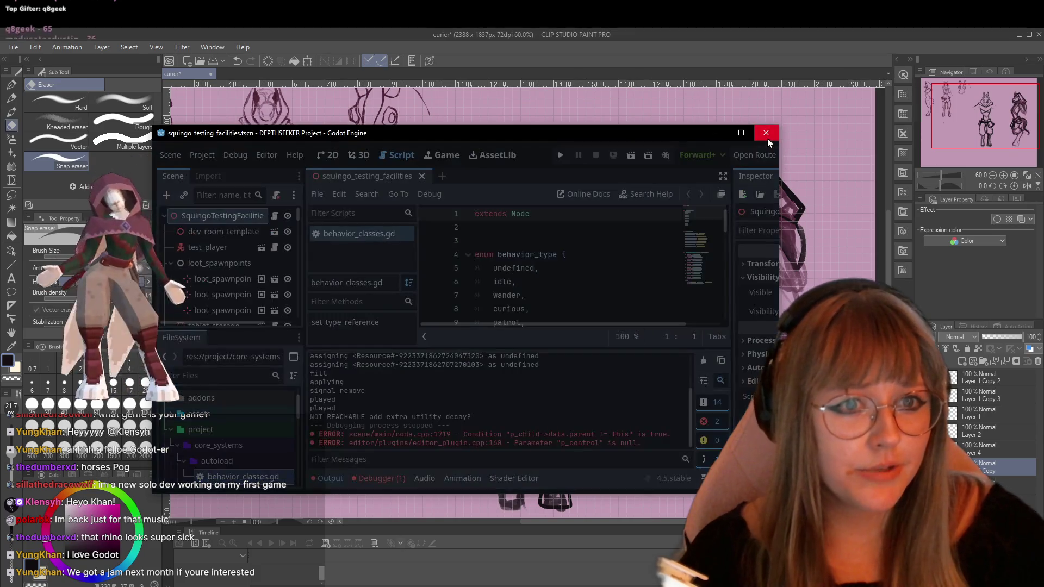
{"action": "key", "text": "alt+Tab"}
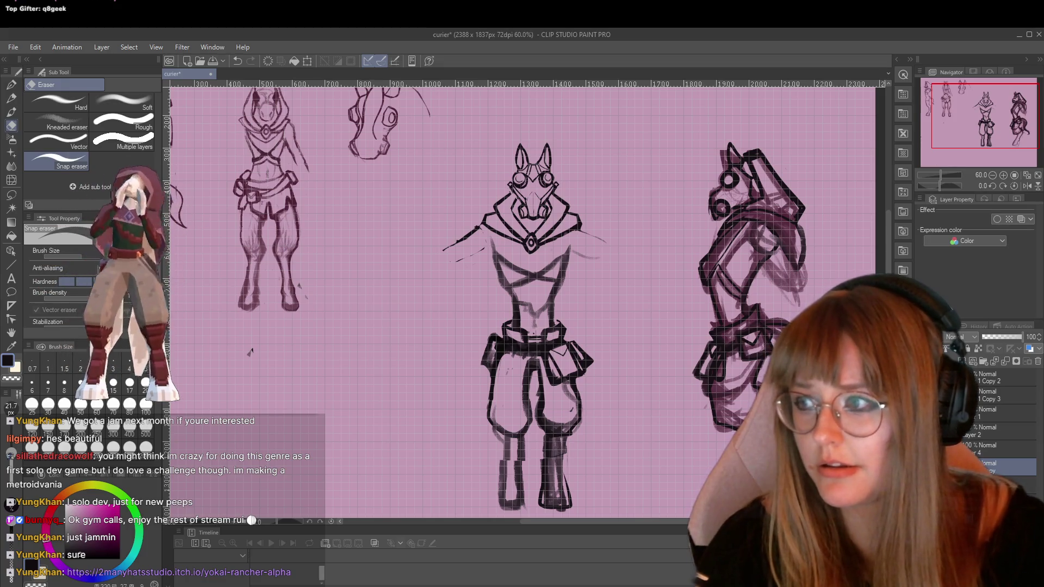
Open the shared itch.io link and maximize the browser window over the canvas.
{"action": "left_click", "coordinate": [179, 572]}
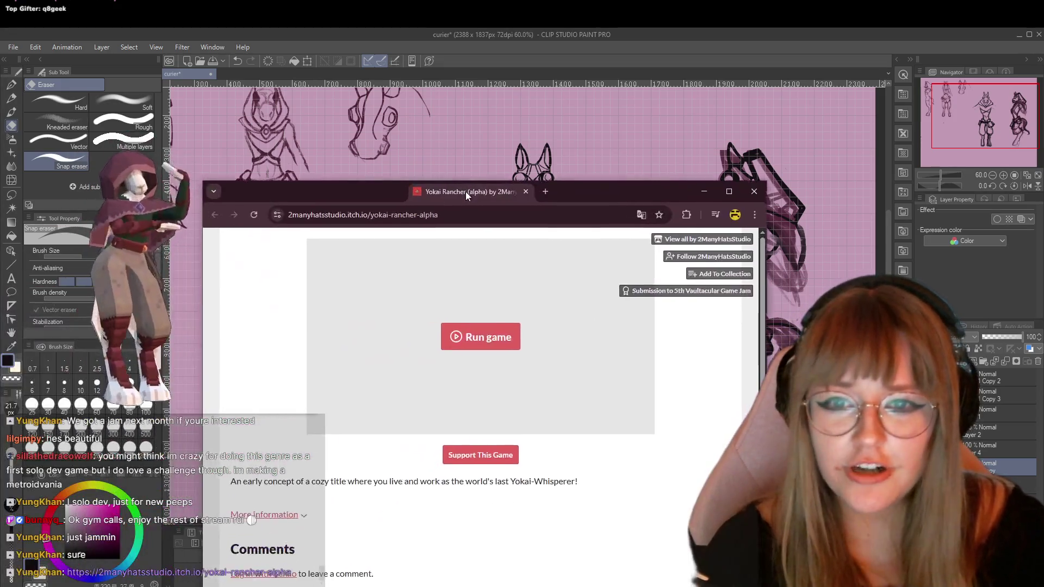
{"action": "mouse_move", "coordinate": [465, 192]}
{"action": "left_mouse_down"}
{"action": "mouse_move", "coordinate": [546, 83]}
{"action": "mouse_move", "coordinate": [624, 36]}
{"action": "left_mouse_up"}
{"action": "double_click", "coordinate": [621, 38]}
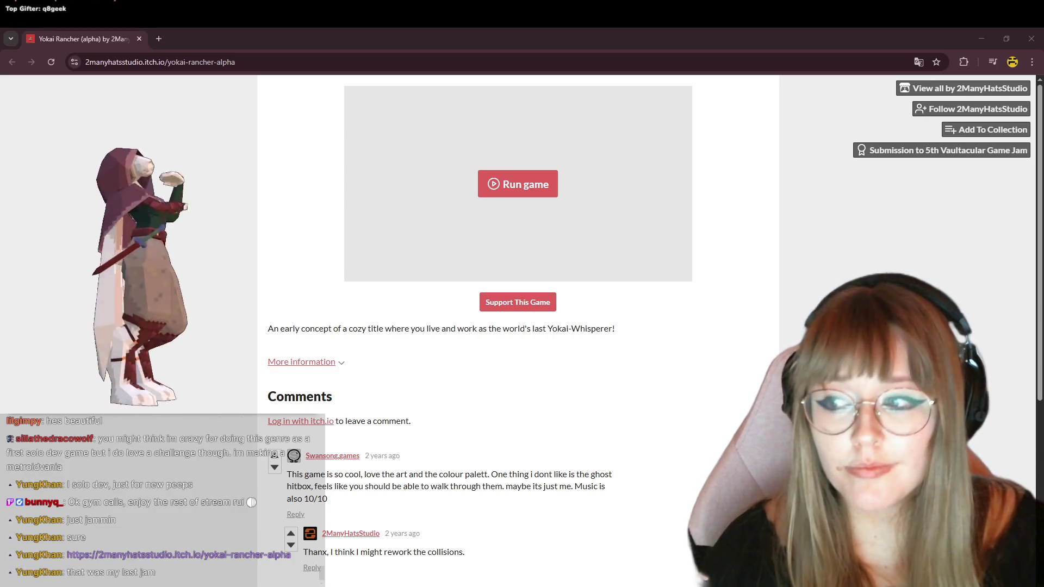
Run Yokai Rancher, then choose START GAME and START RANCHING to reach the ranch.
{"action": "left_click", "coordinate": [512, 185]}
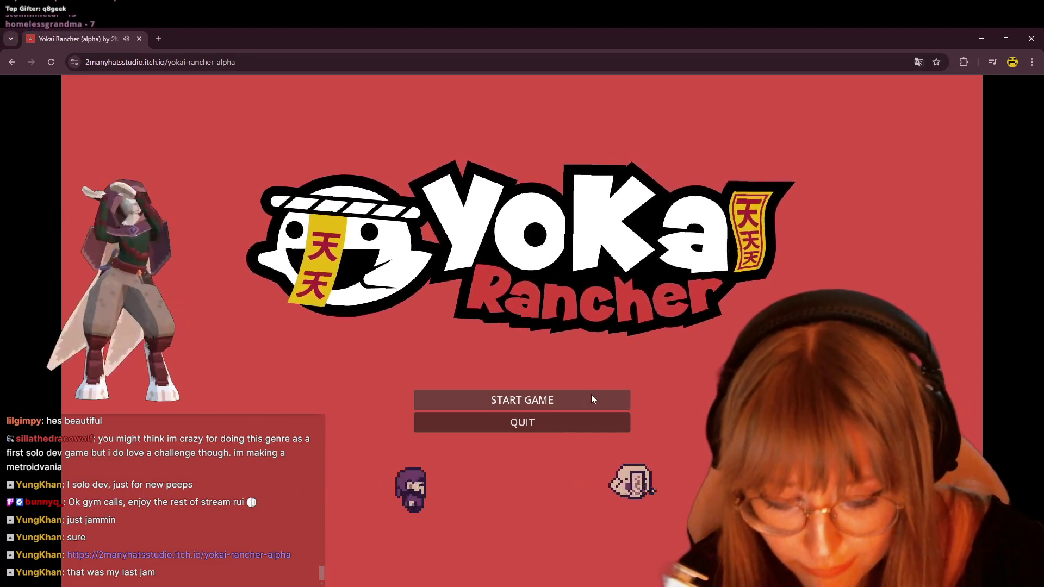
{"action": "left_click", "coordinate": [592, 395]}
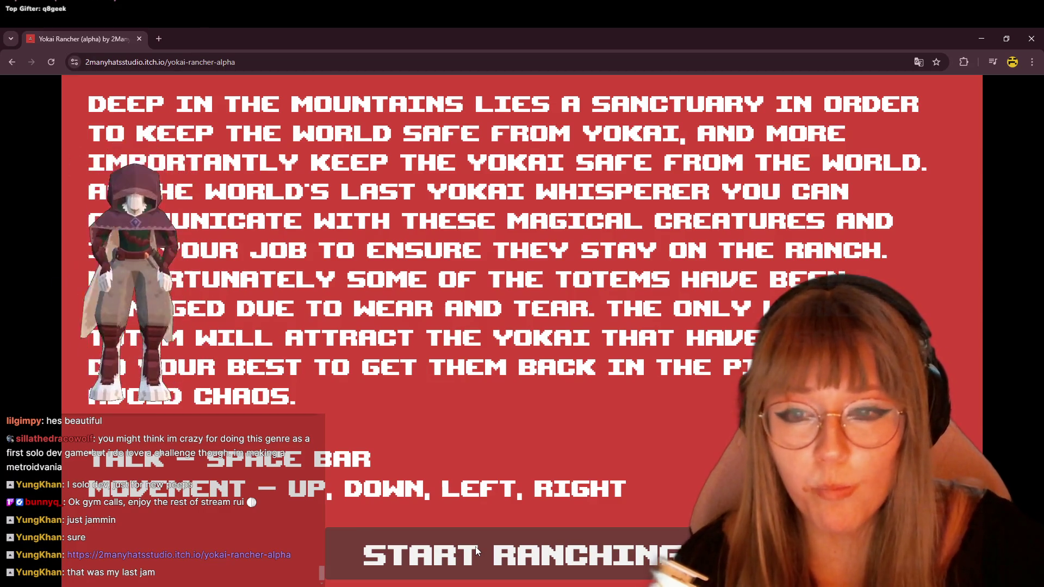
{"action": "left_click", "coordinate": [476, 551]}
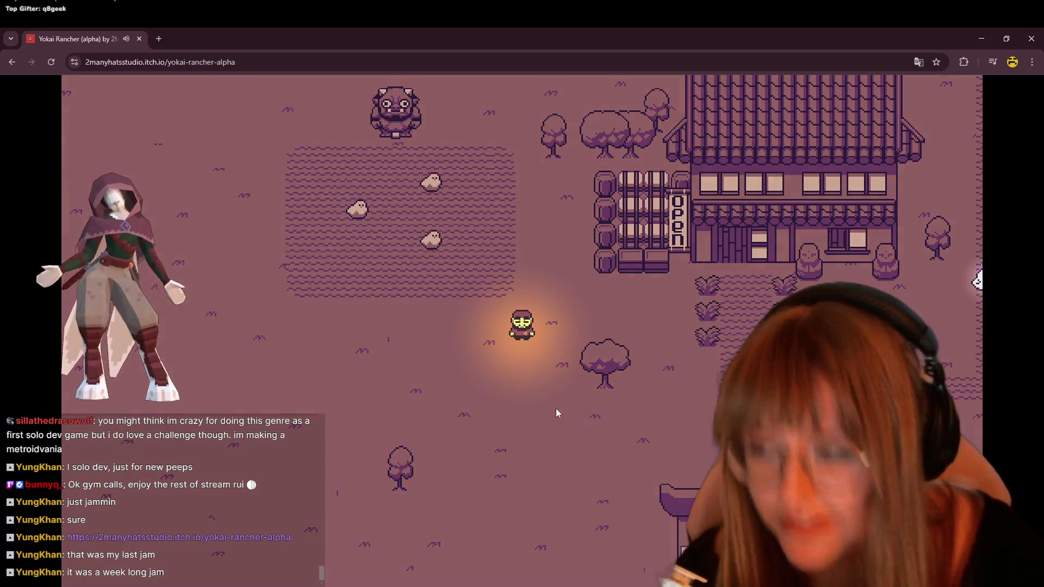
Walk across the ranch and down to the torii gate beside the lost villager.
{"action": "key", "text": "Right"}
{"action": "key", "text": "Up"}
{"action": "key", "text": "Left"}
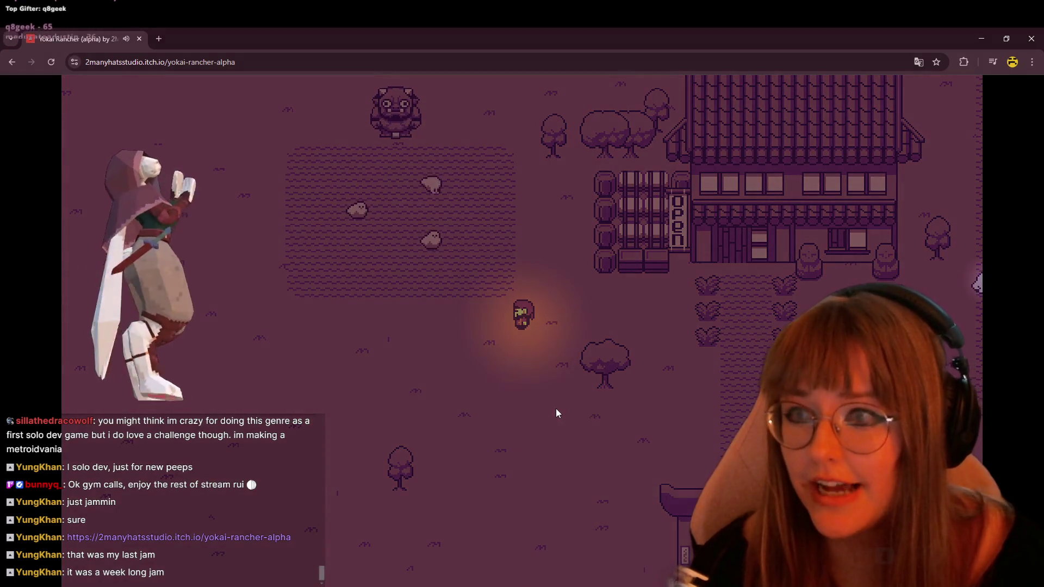
{"action": "key", "text": "Left"}
{"action": "key", "text": "Right"}
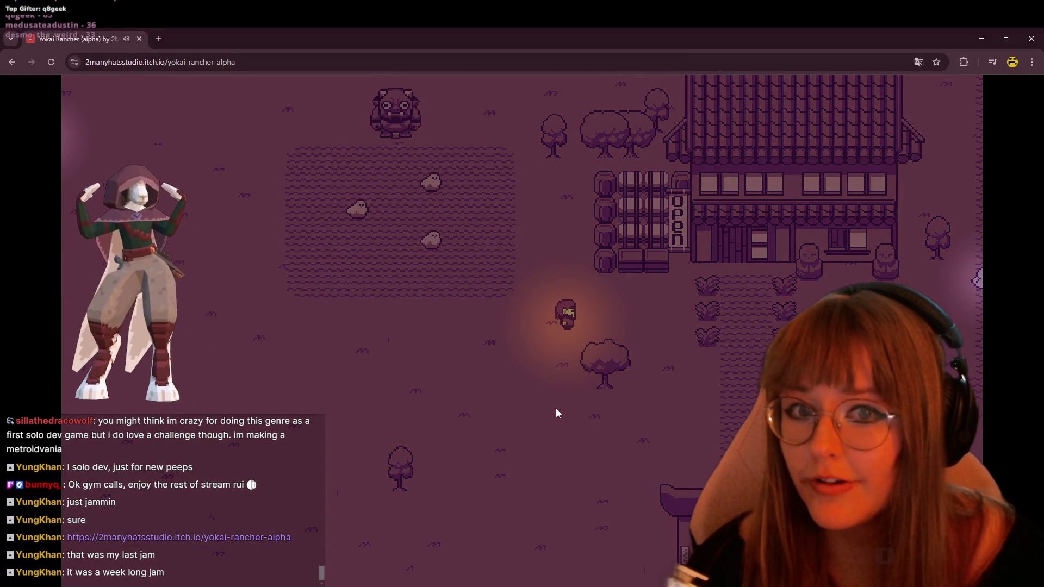
{"action": "key", "text": "Right"}
{"action": "key", "text": "Down"}
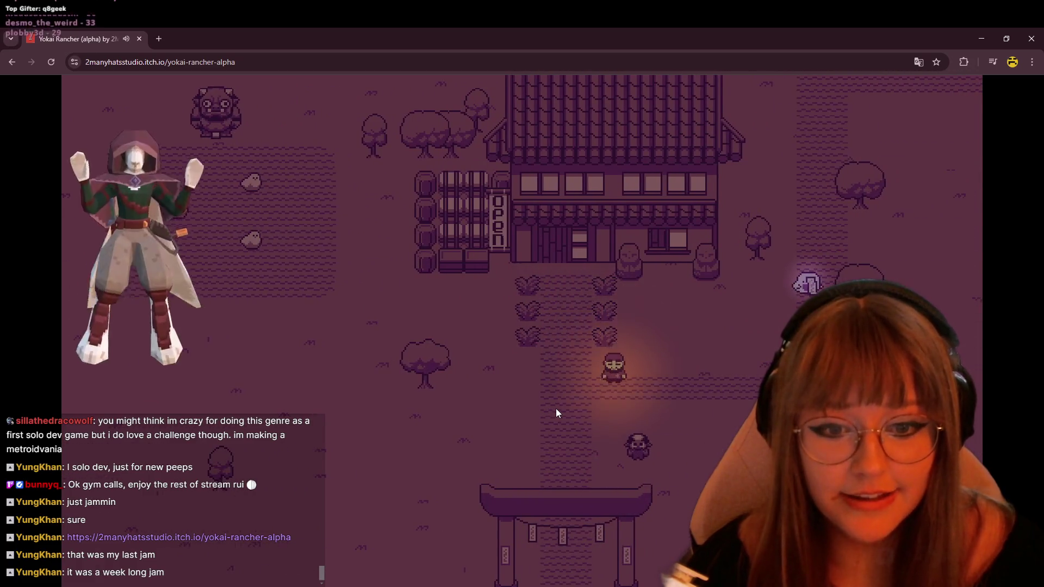
{"action": "key", "text": "Down"}
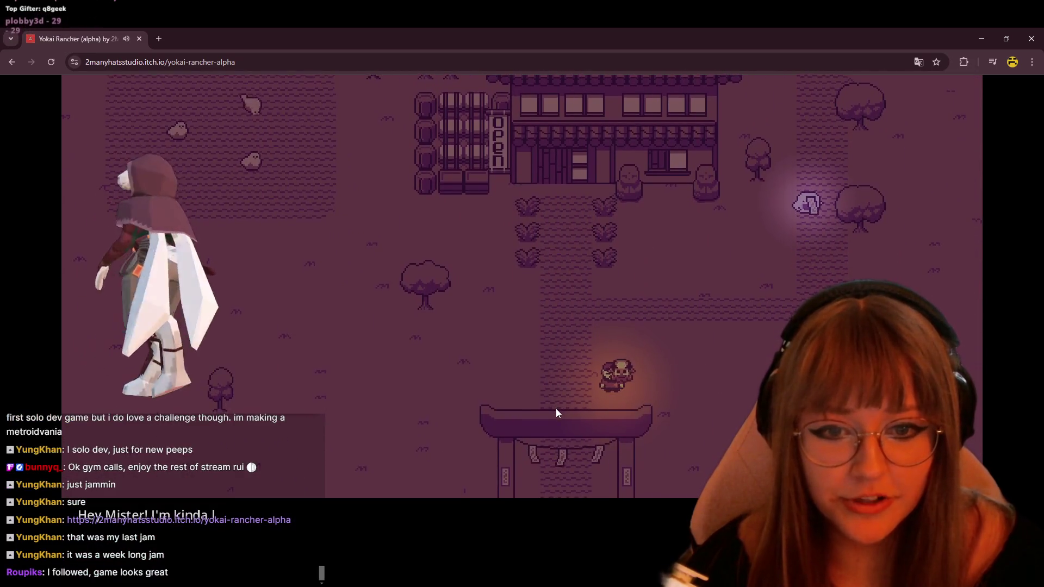
{"action": "key", "text": "Left"}
{"action": "key", "text": "Down"}
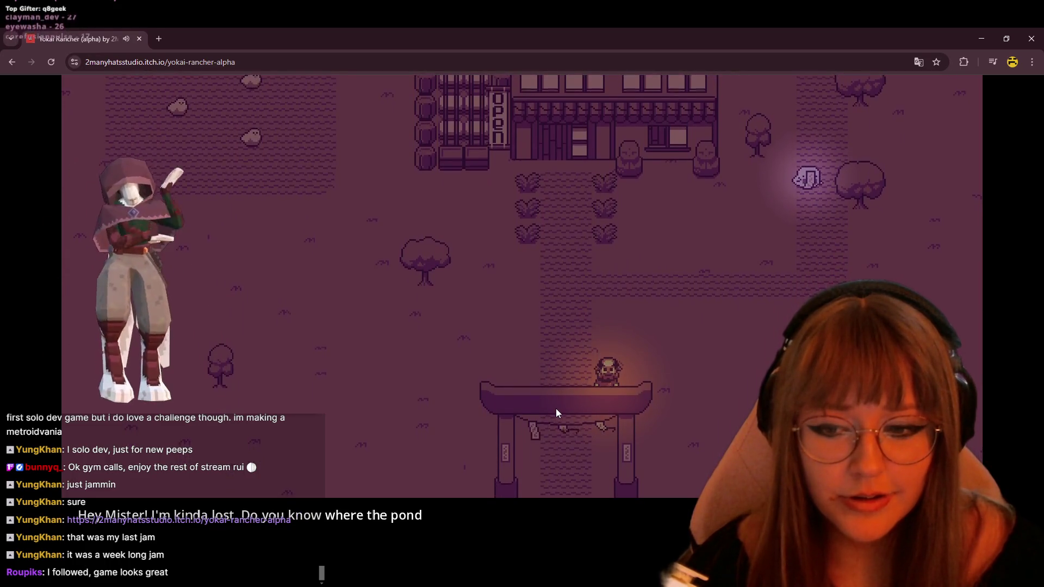
{"action": "key", "text": "Down"}
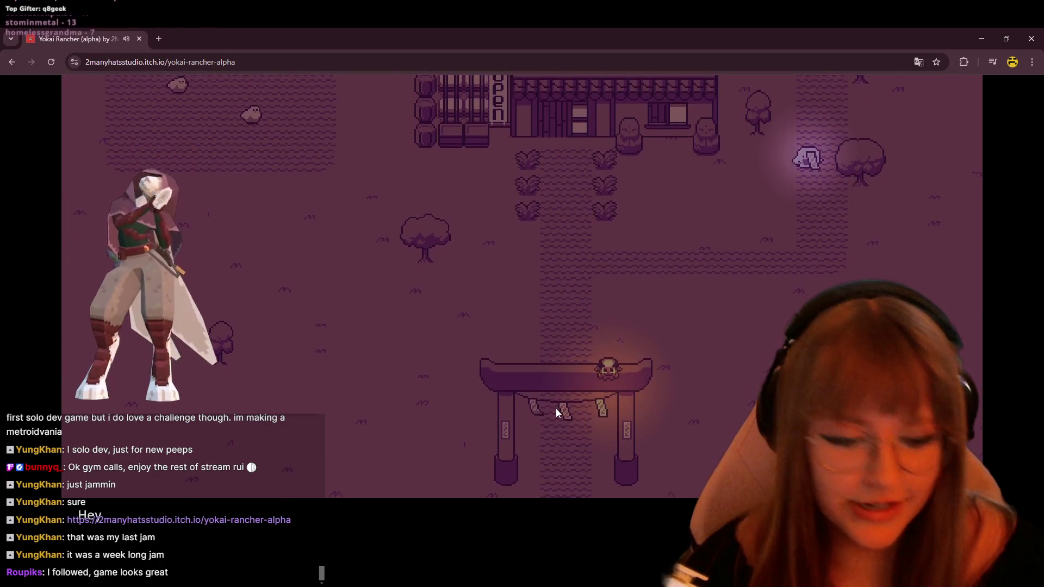
Loop around the field, come back to the gate, and talk to the villager.
{"action": "key", "text": "Right"}
{"action": "key", "text": "Right"}
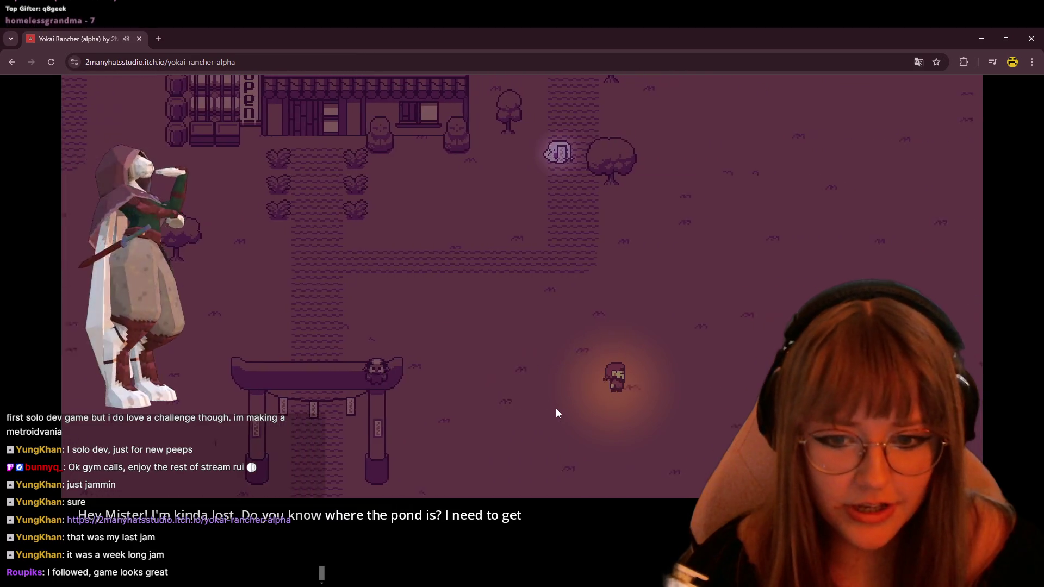
{"action": "key", "text": "Down"}
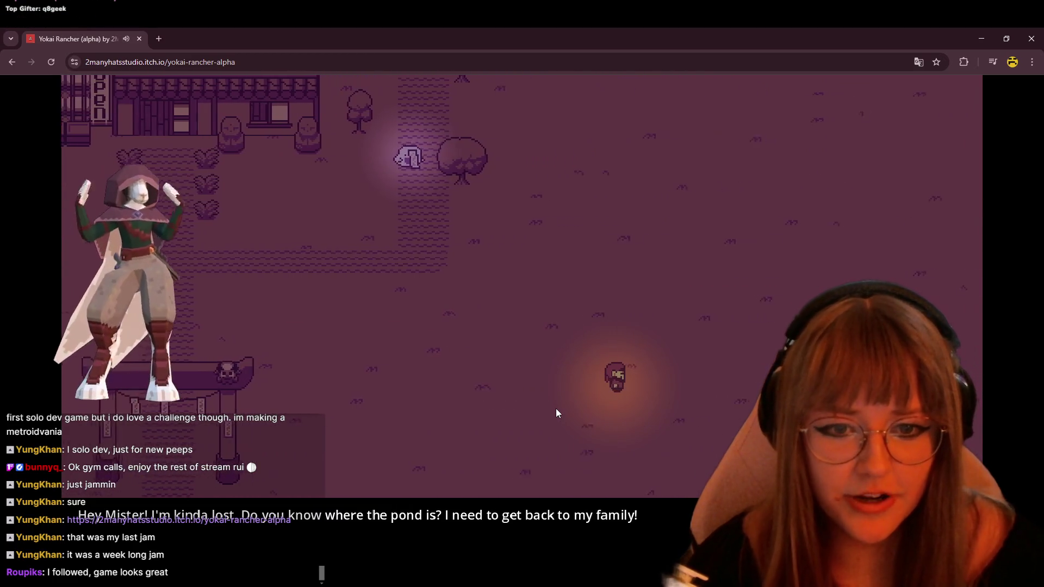
{"action": "key", "text": "Left"}
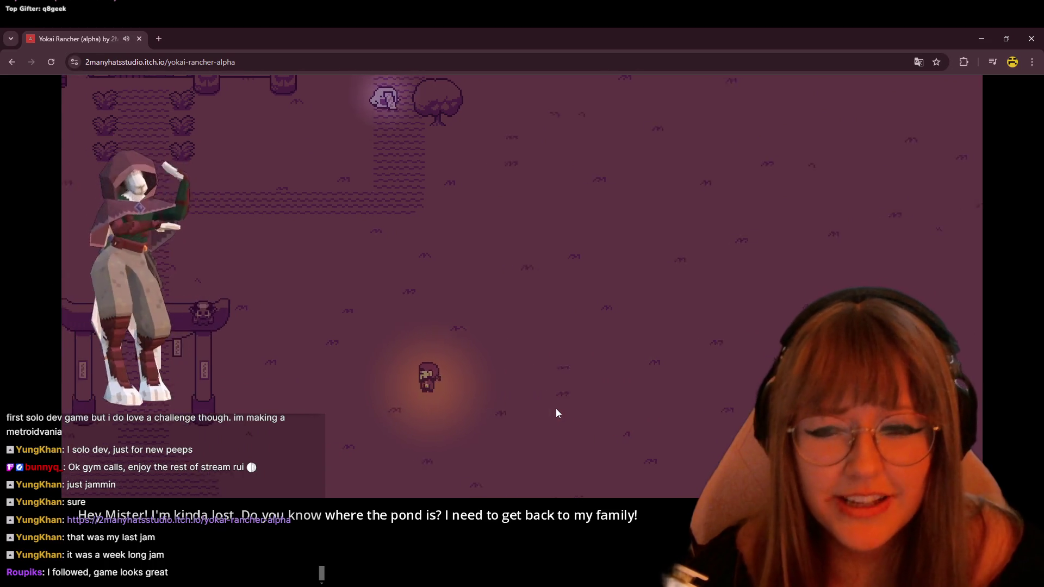
{"action": "key", "text": "Left"}
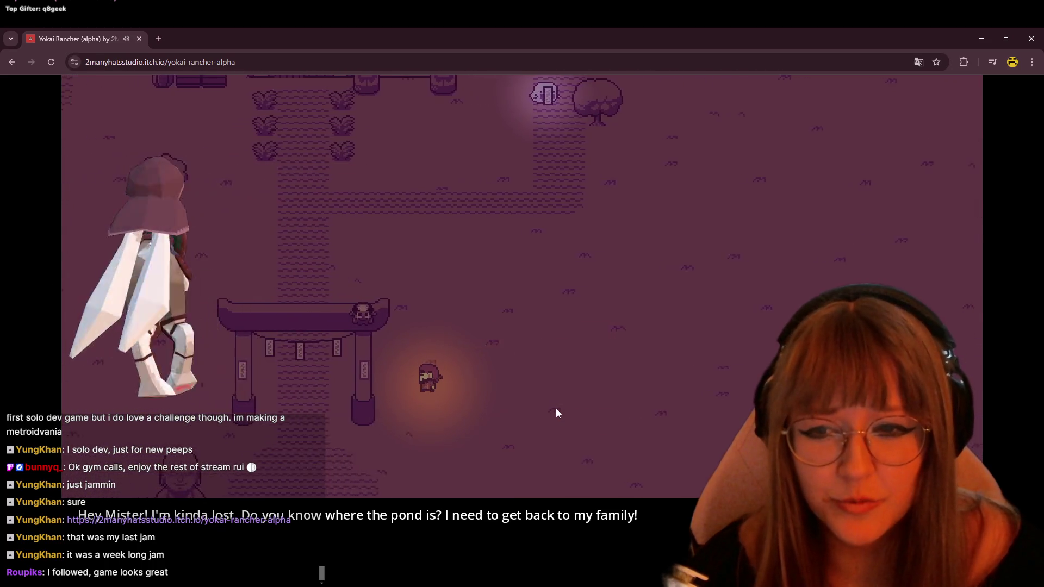
{"action": "key", "text": "Up"}
{"action": "key", "text": "Right"}
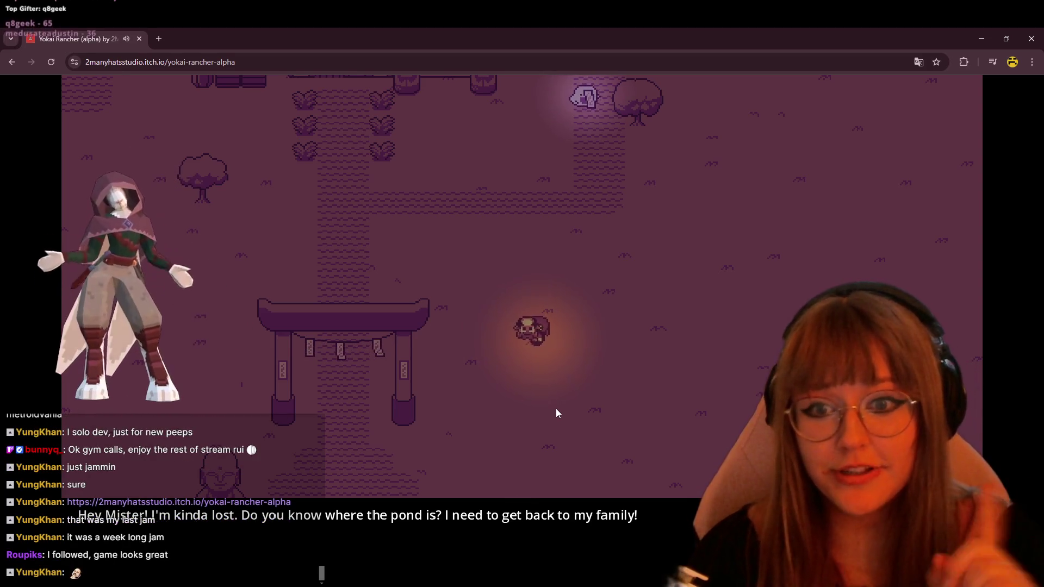
{"action": "key", "text": "space"}
{"action": "key", "text": "Right"}
{"action": "key", "text": "Right"}
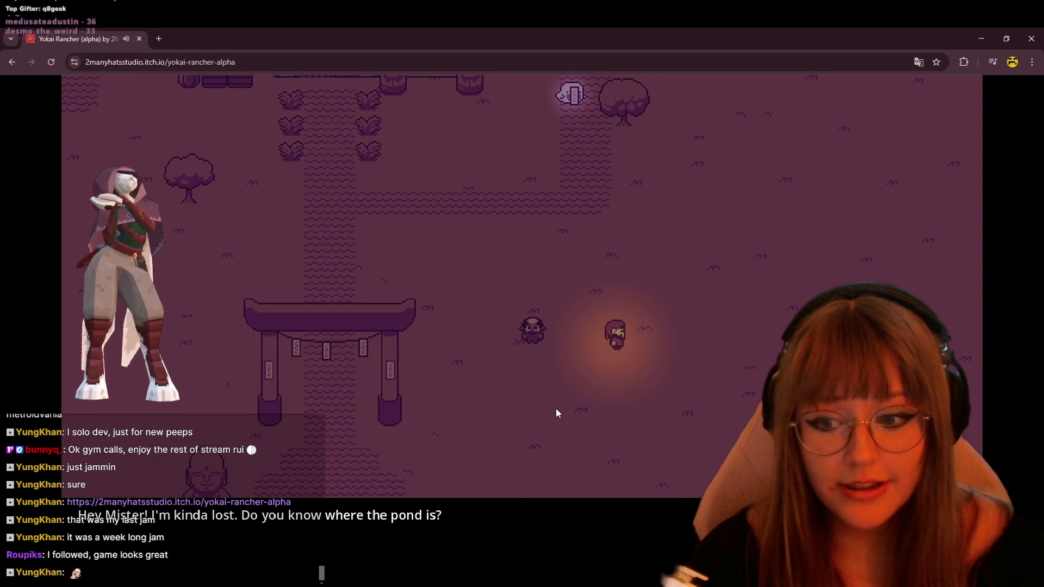
Circle back next to the villager, talk again, and head up toward the village building.
{"action": "key", "text": "Down"}
{"action": "key", "text": "Left"}
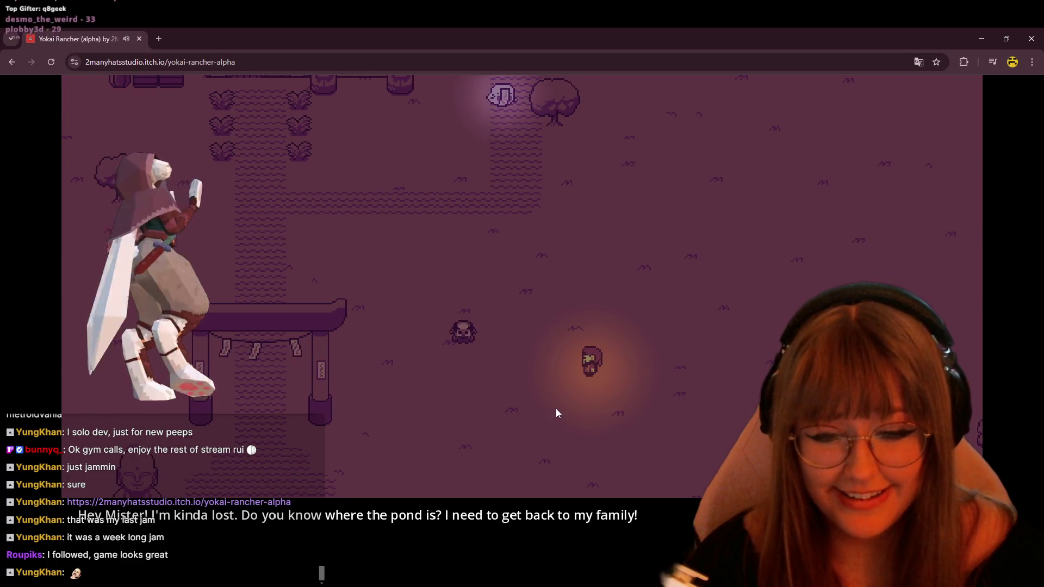
{"action": "key", "text": "Left"}
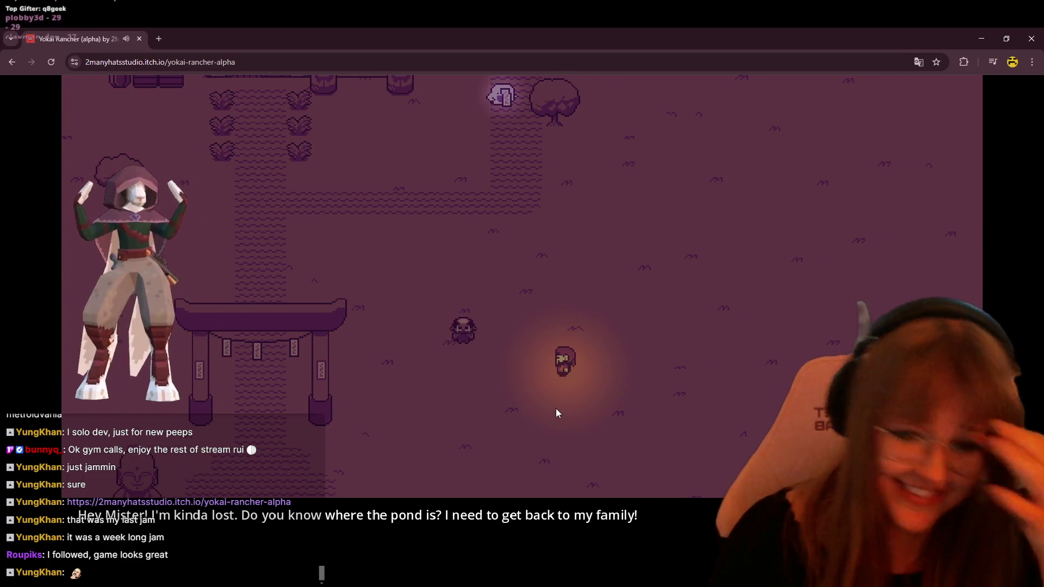
{"action": "key", "text": "Up"}
{"action": "key", "text": "Up"}
{"action": "key", "text": "Left"}
{"action": "key", "text": "Left"}
{"action": "key", "text": "Down"}
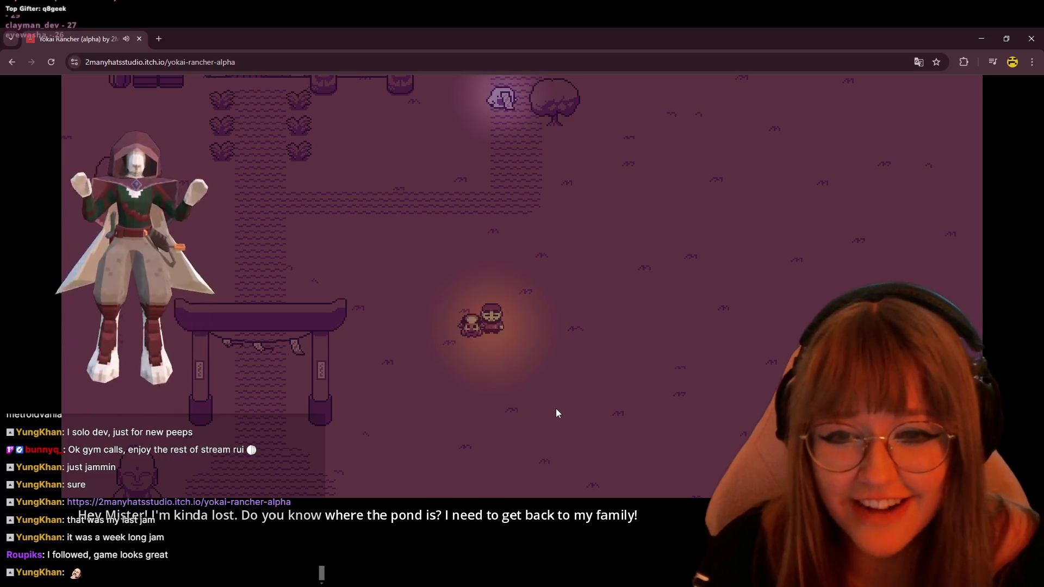
{"action": "key", "text": "space"}
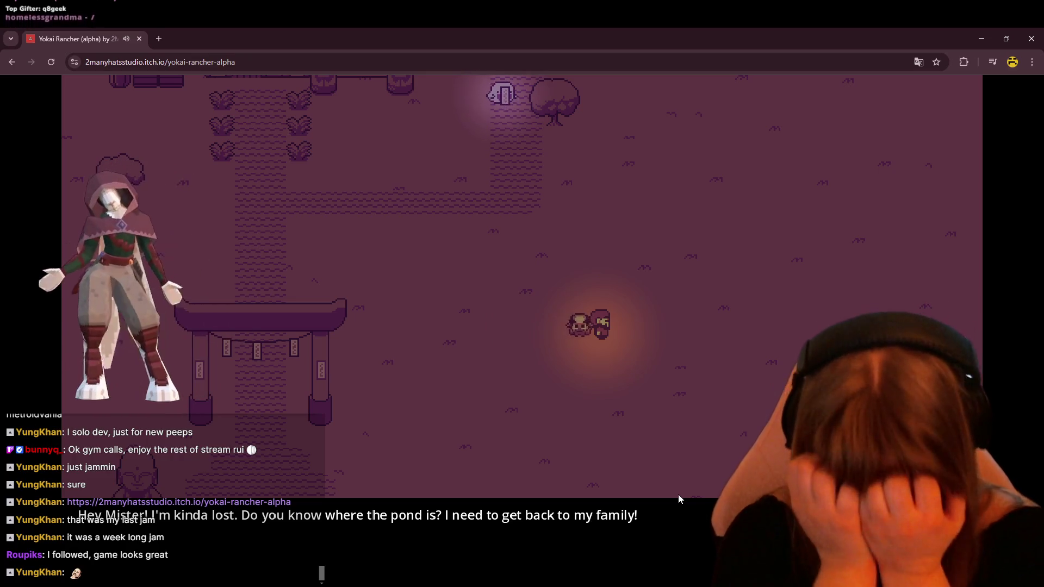
{"action": "key", "text": "Up"}
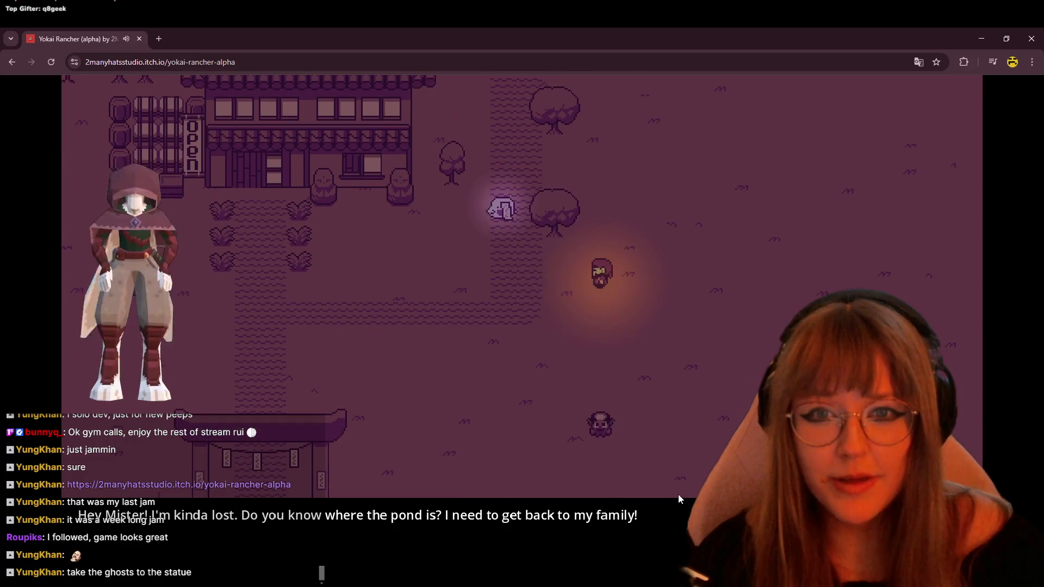
Lead the ghost left along the path and past the torii gate.
{"action": "key", "text": "Left"}
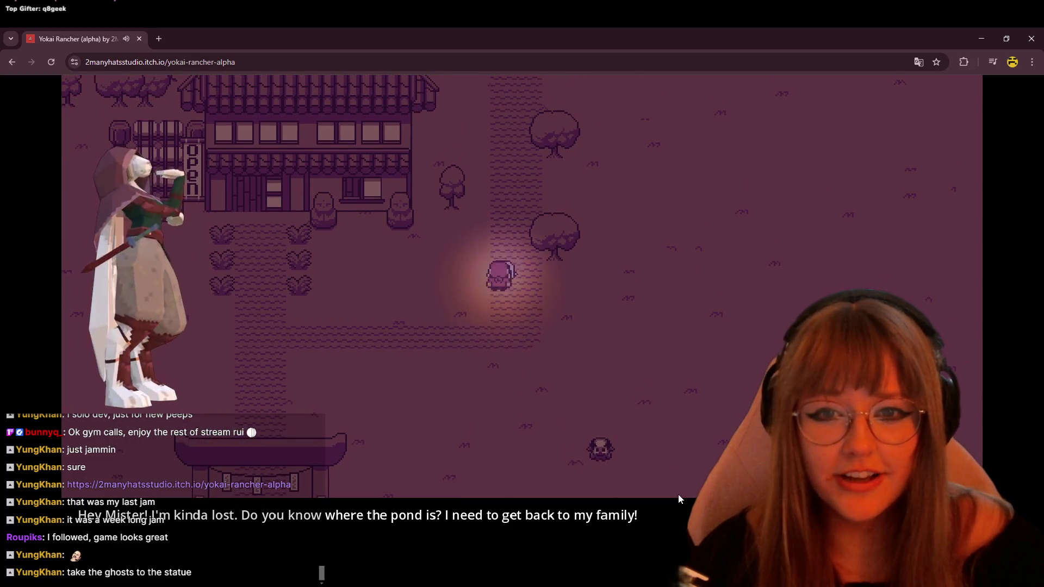
{"action": "key", "text": "Down"}
{"action": "key", "text": "Right"}
{"action": "key", "text": "Down"}
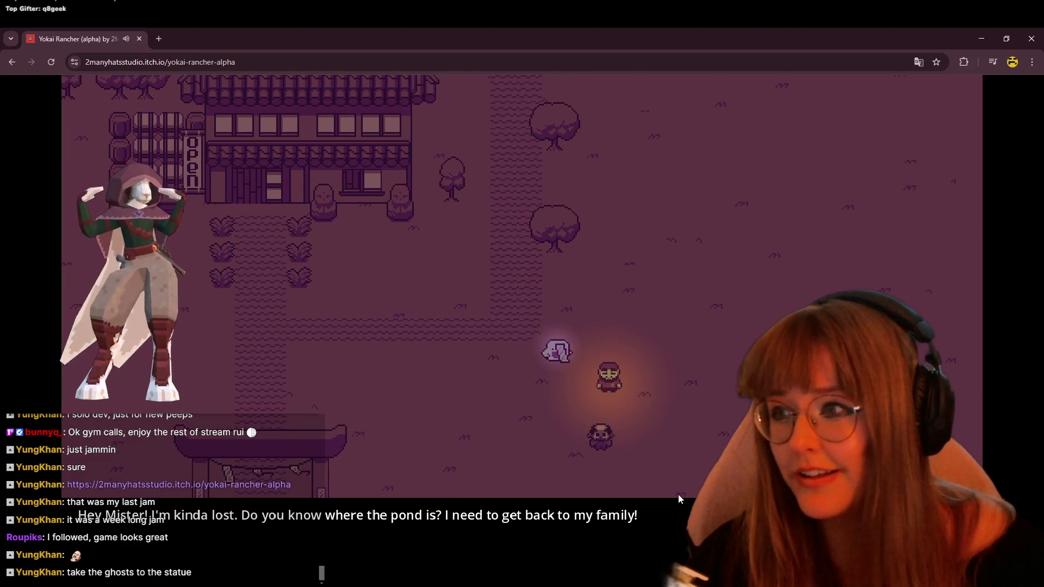
{"action": "key", "text": "Left"}
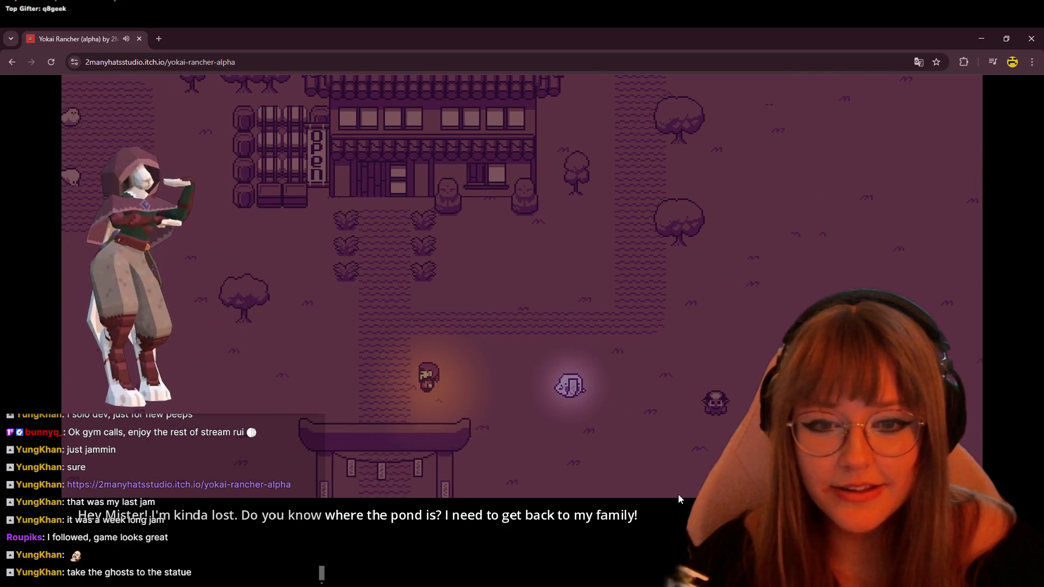
{"action": "key", "text": "Left"}
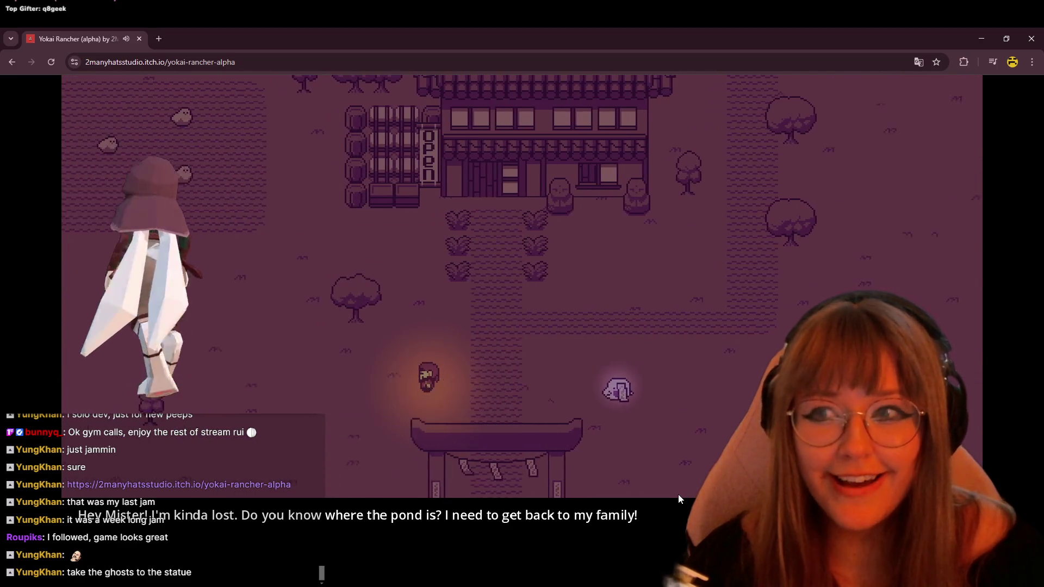
{"action": "key", "text": "Left"}
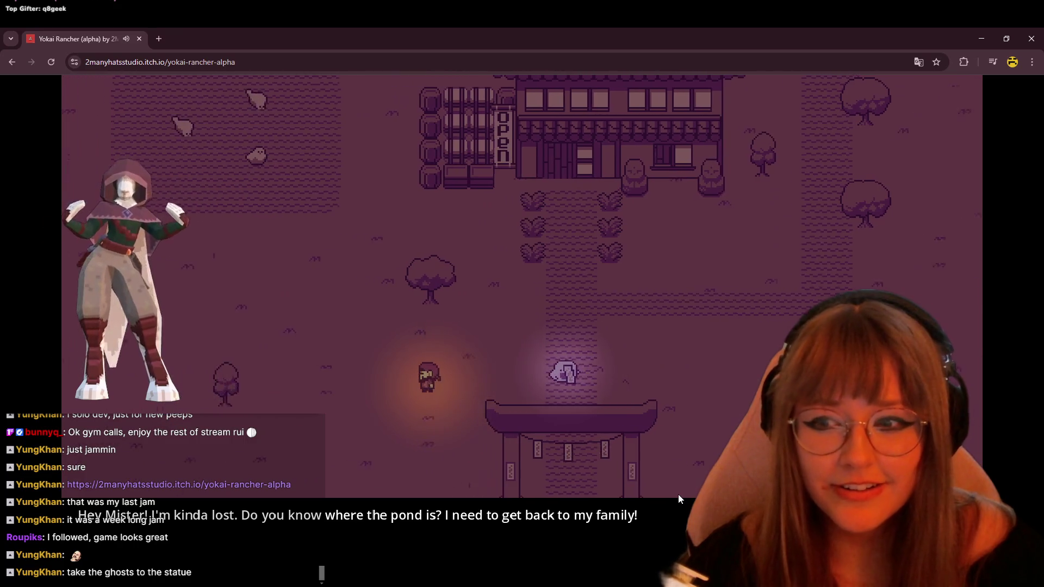
{"action": "key", "text": "Down"}
{"action": "key", "text": "Down"}
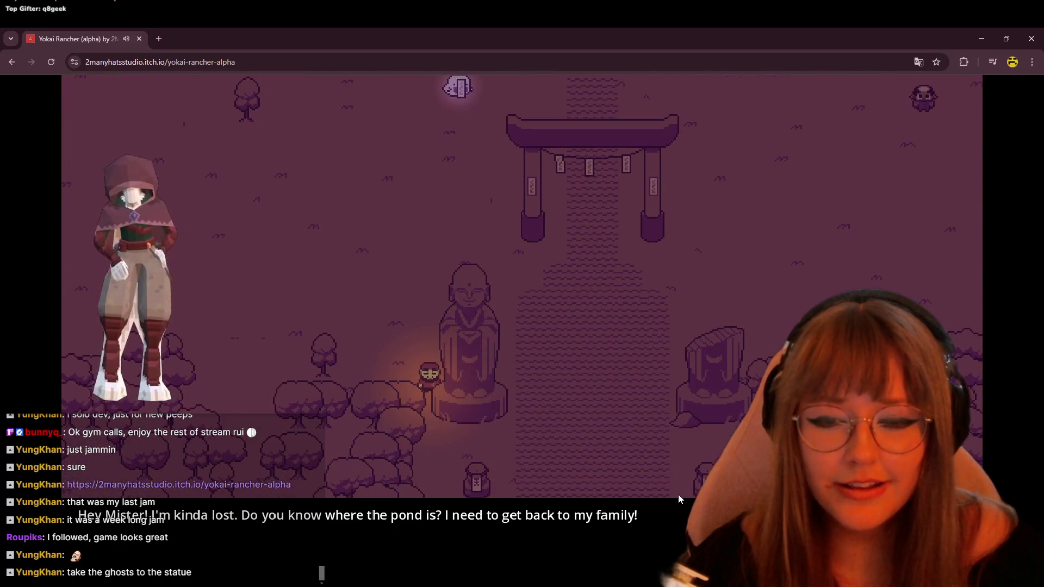
Walk the ghost around and down to the stone statue's base.
{"action": "key", "text": "Up"}
{"action": "key", "text": "Left"}
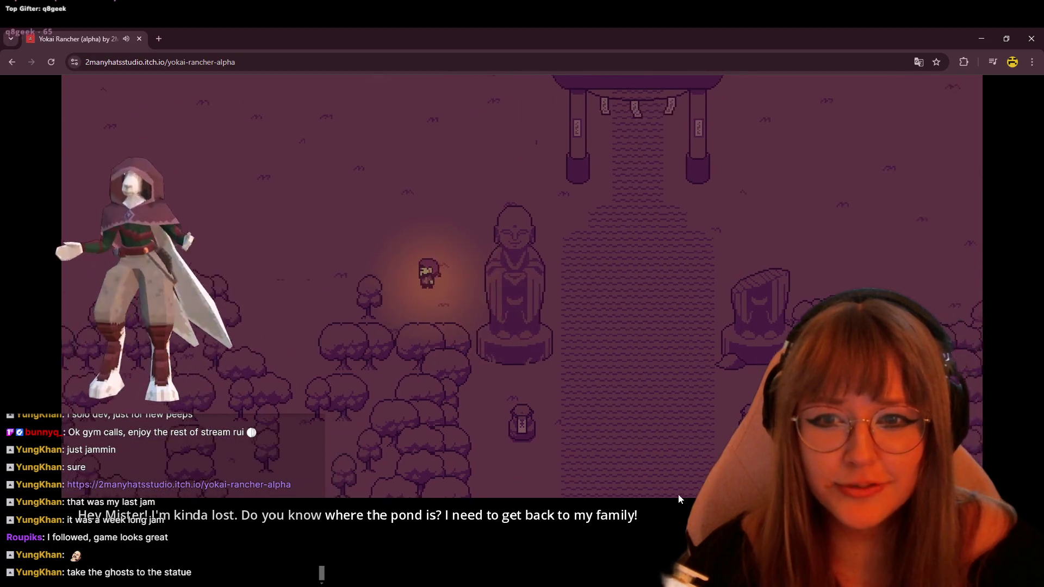
{"action": "key", "text": "Up"}
{"action": "key", "text": "Left"}
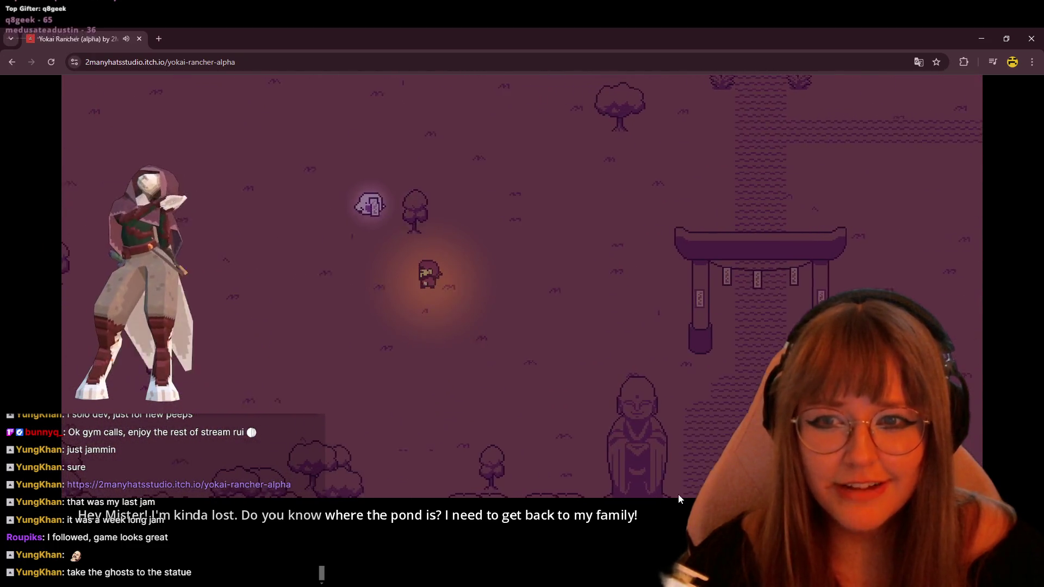
{"action": "key", "text": "Right"}
{"action": "key", "text": "Down"}
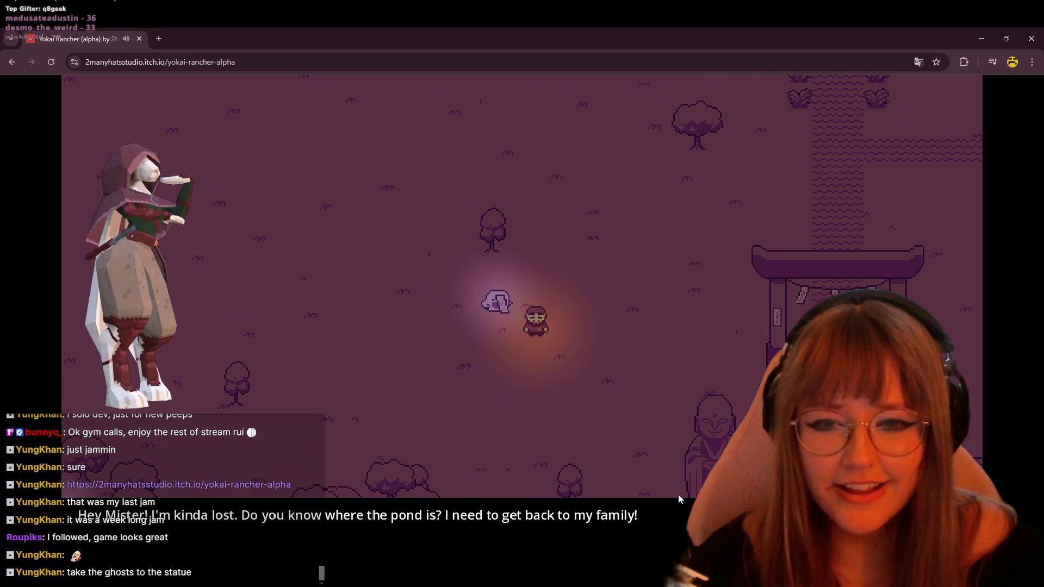
{"action": "key", "text": "Down"}
{"action": "key", "text": "Right"}
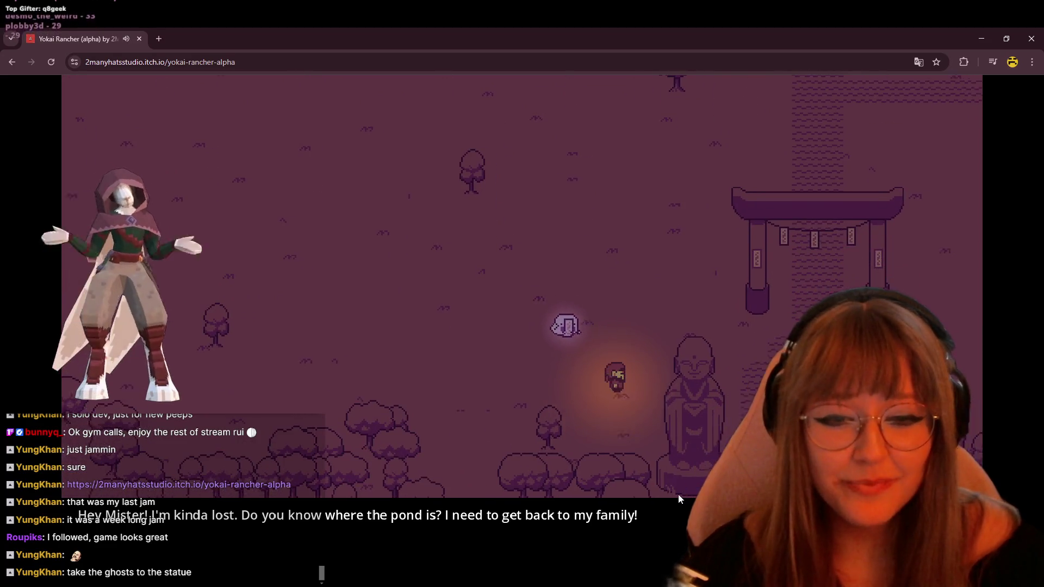
{"action": "key", "text": "Down"}
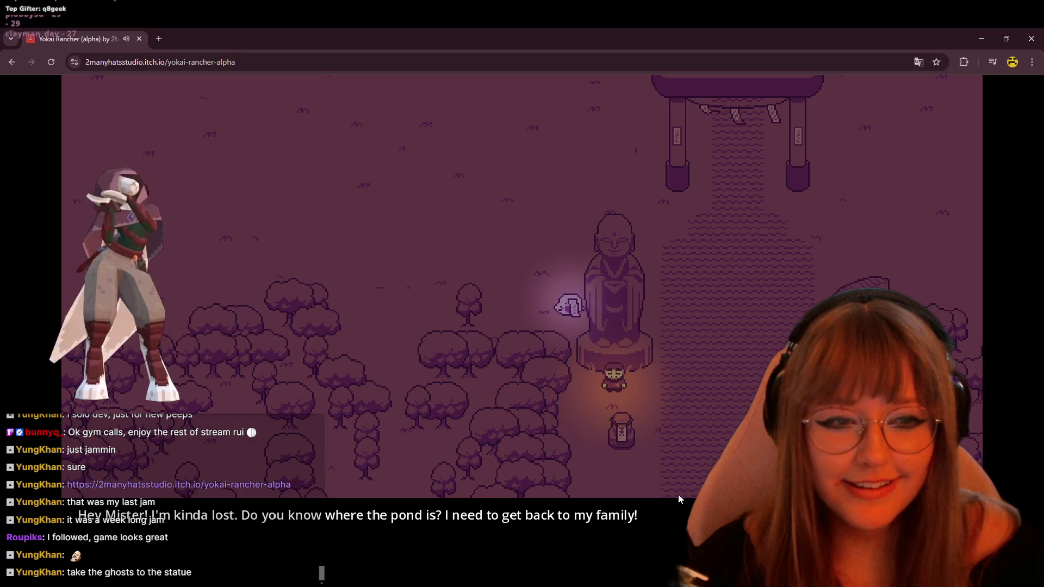
{"action": "key", "text": "Down"}
{"action": "key", "text": "Left"}
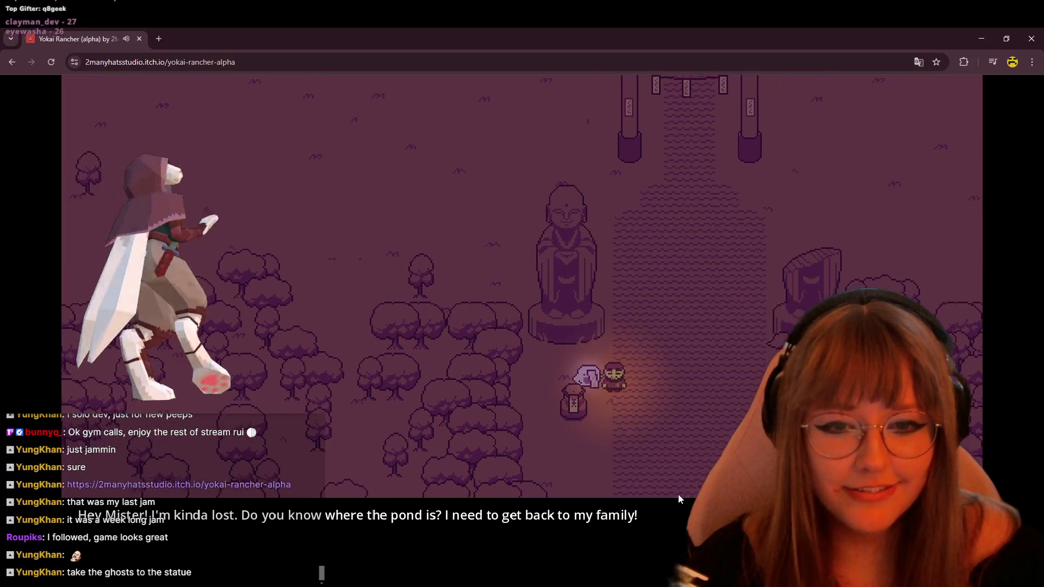
Lead the ghost left through the forest trees.
{"action": "key", "text": "Left"}
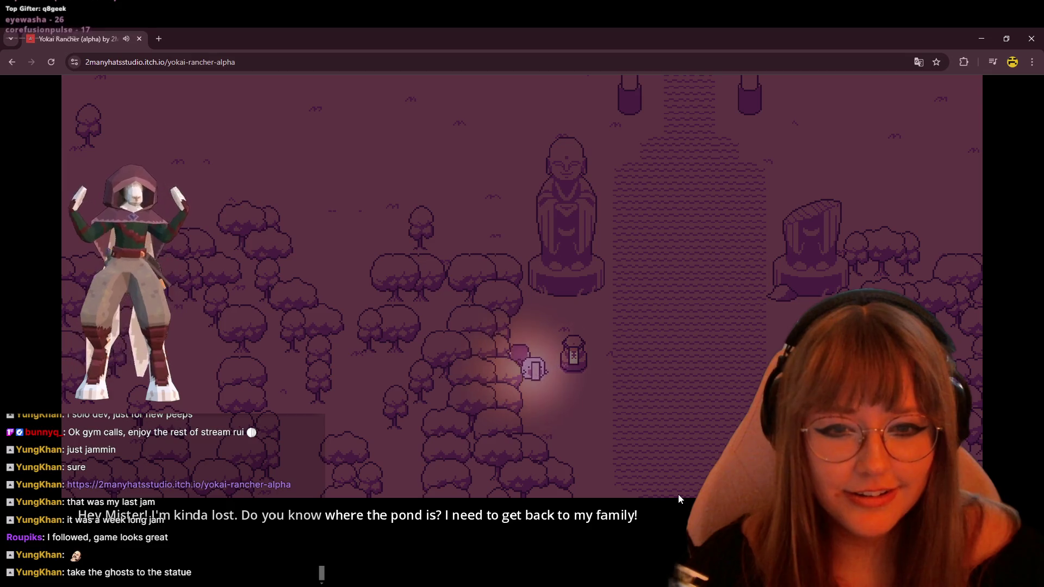
{"action": "key", "text": "Left"}
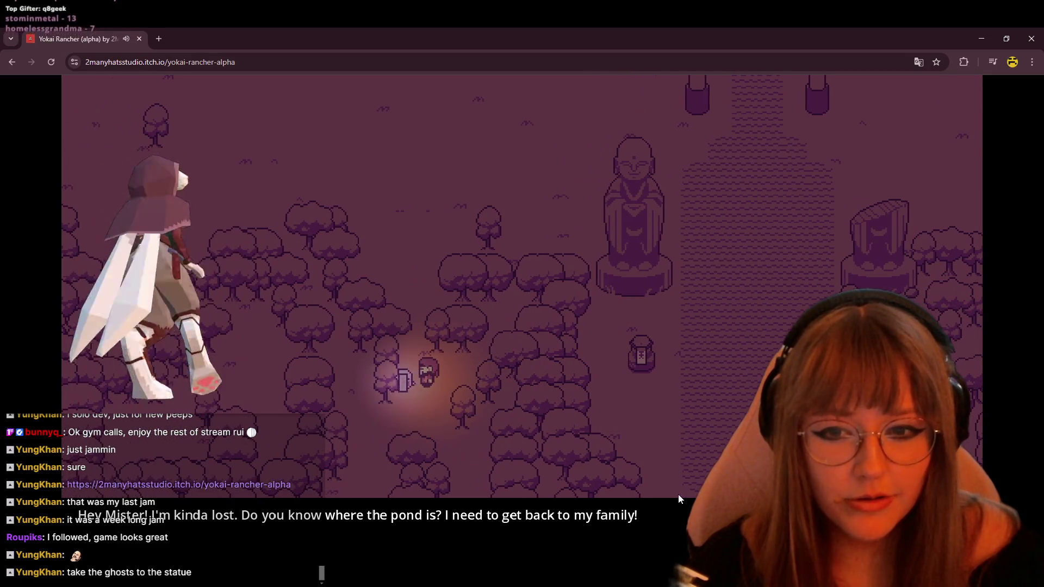
{"action": "key", "text": "Left"}
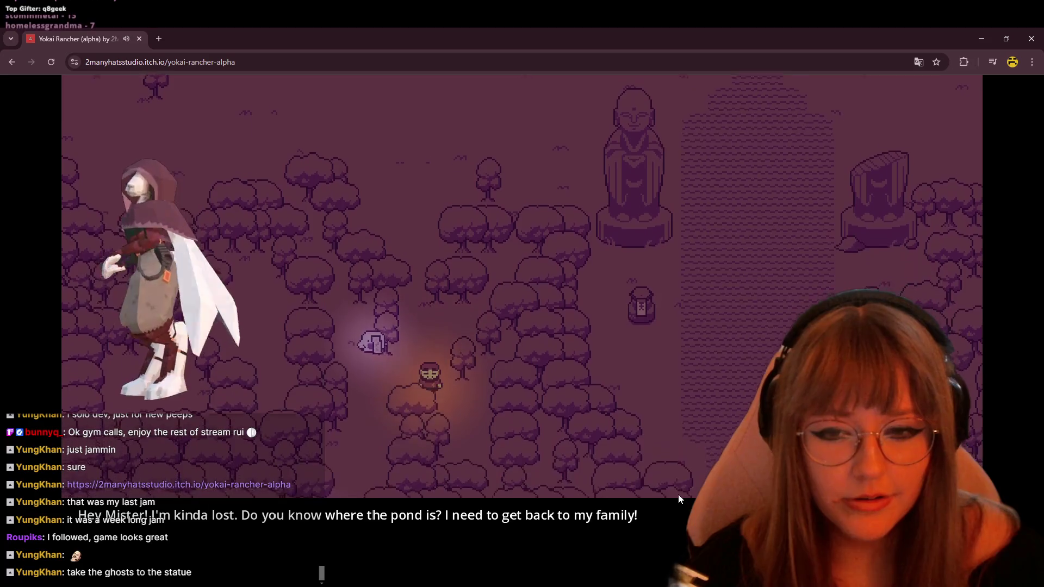
{"action": "key", "text": "Down"}
{"action": "key", "text": "Left"}
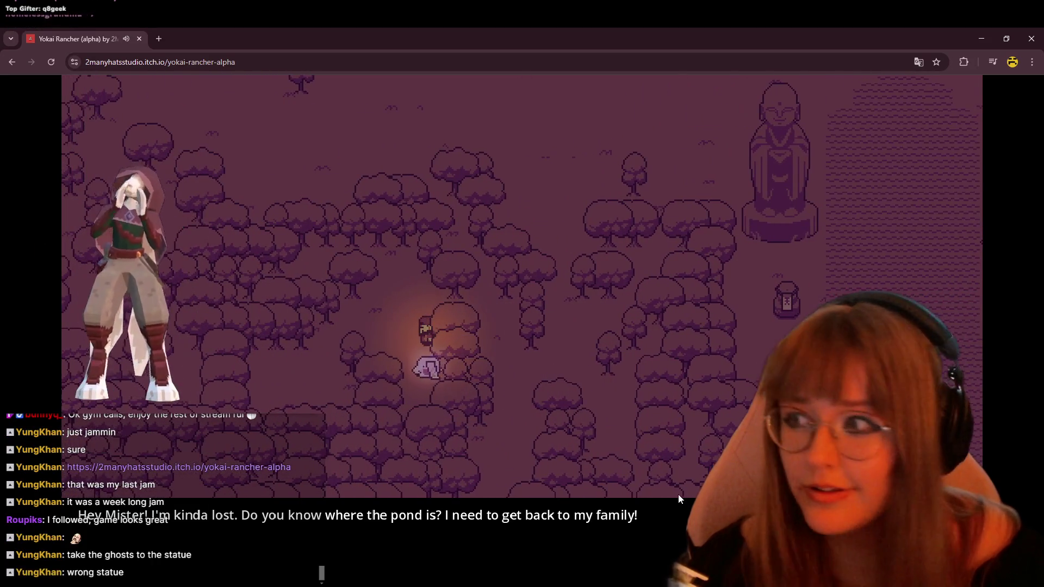
{"action": "key", "text": "Up"}
{"action": "key", "text": "Left"}
{"action": "key", "text": "Up"}
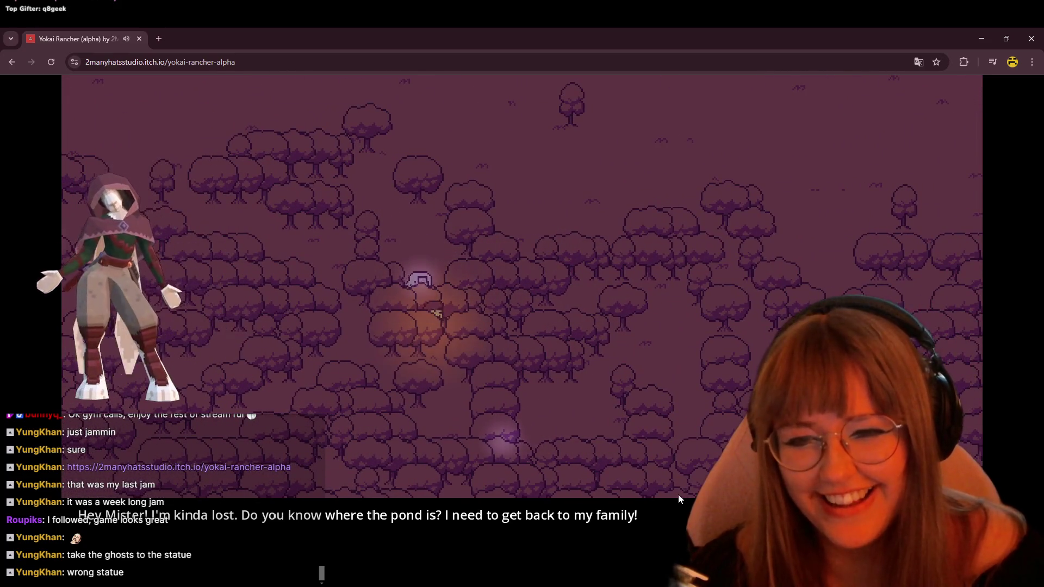
{"action": "key", "text": "Down"}
{"action": "key", "text": "Down"}
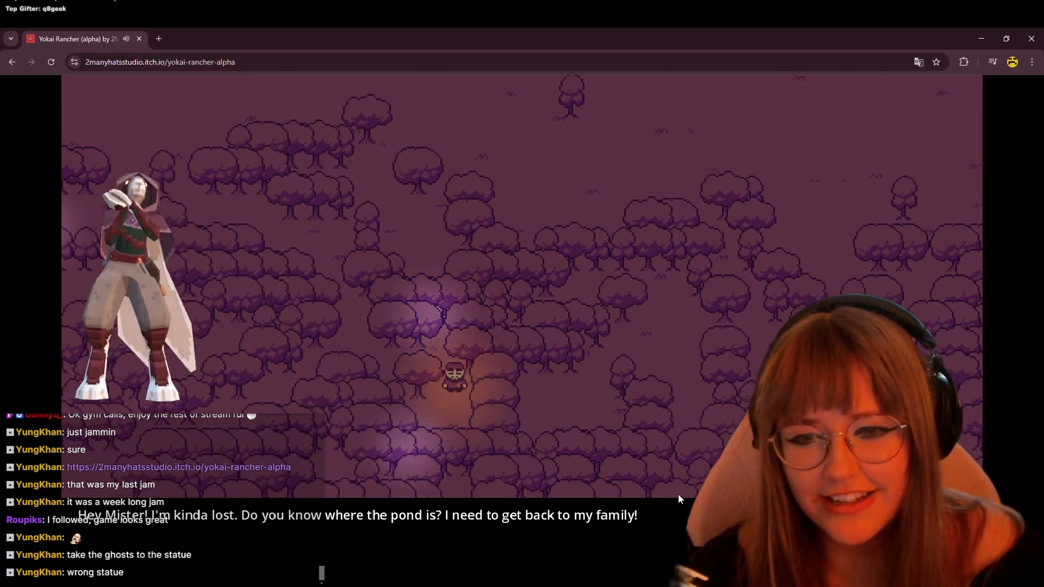
{"action": "key", "text": "Left"}
{"action": "key", "text": "Up"}
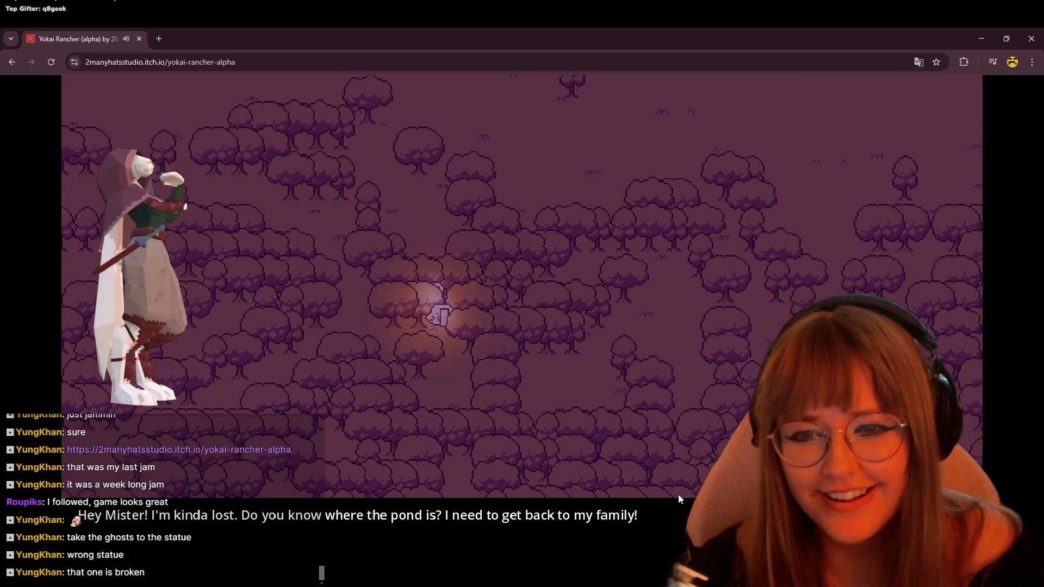
Walk up out of the trees into the clearing toward the duck pond.
{"action": "key", "text": "Up"}
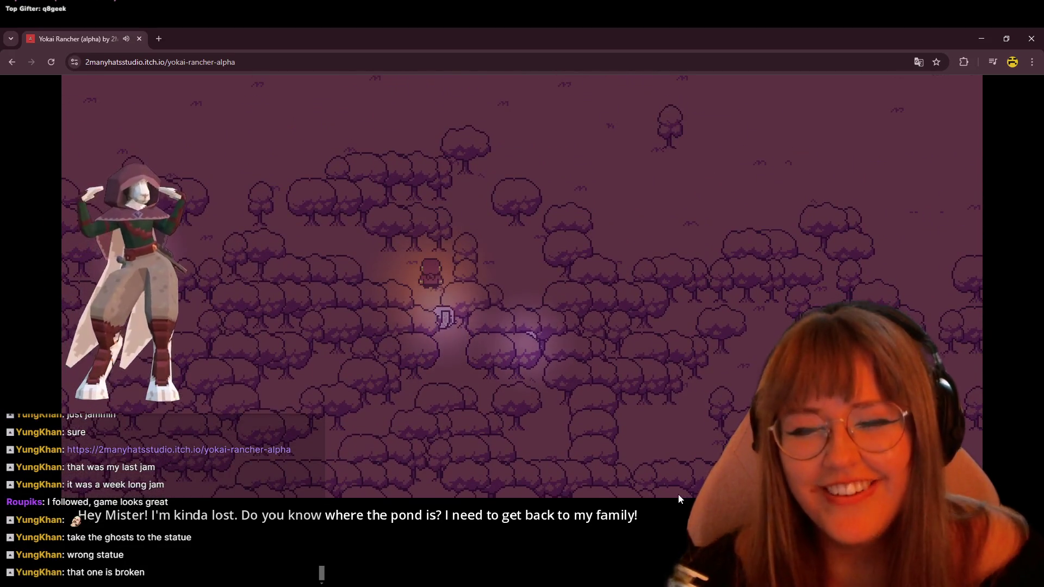
{"action": "key", "text": "Right"}
{"action": "key", "text": "Up"}
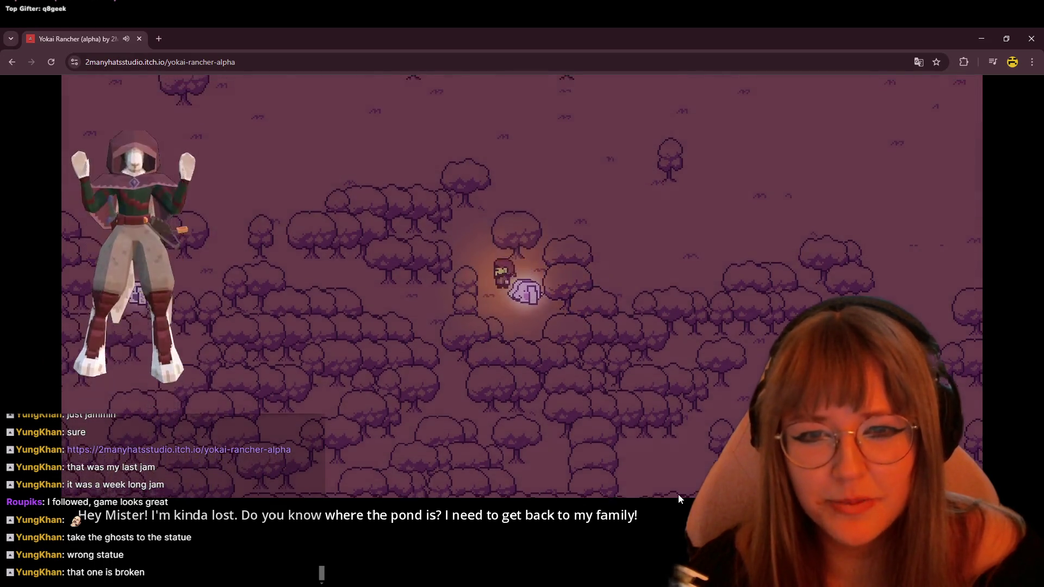
{"action": "key", "text": "Up"}
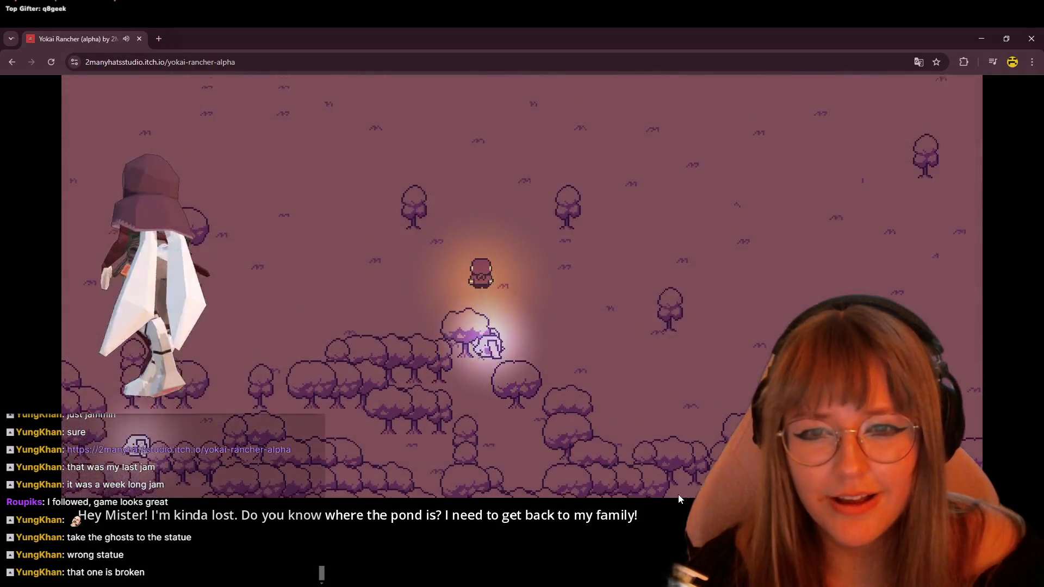
{"action": "key", "text": "Up"}
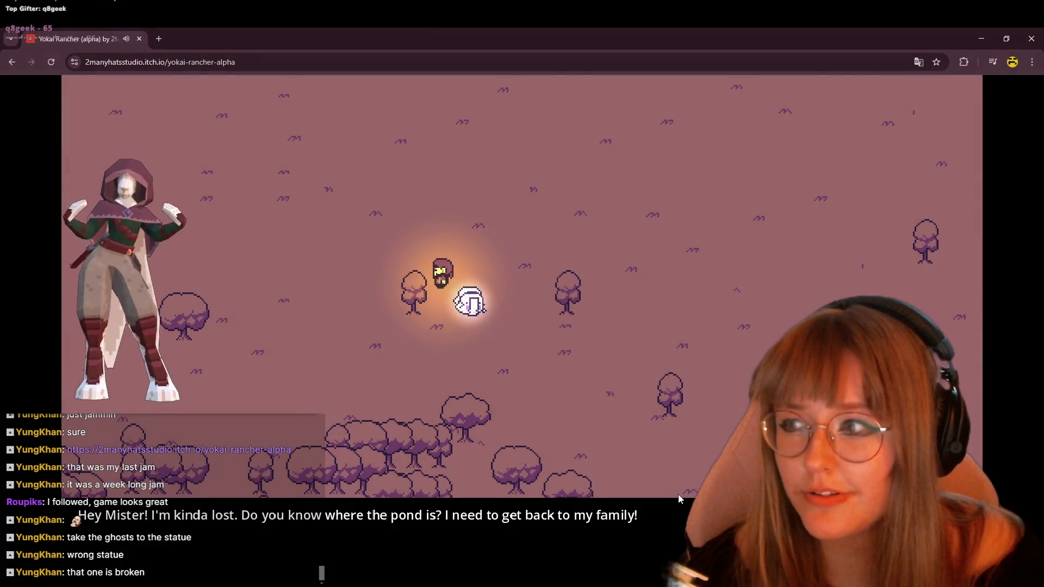
{"action": "key", "text": "Right"}
{"action": "key", "text": "Up"}
{"action": "key", "text": "Right"}
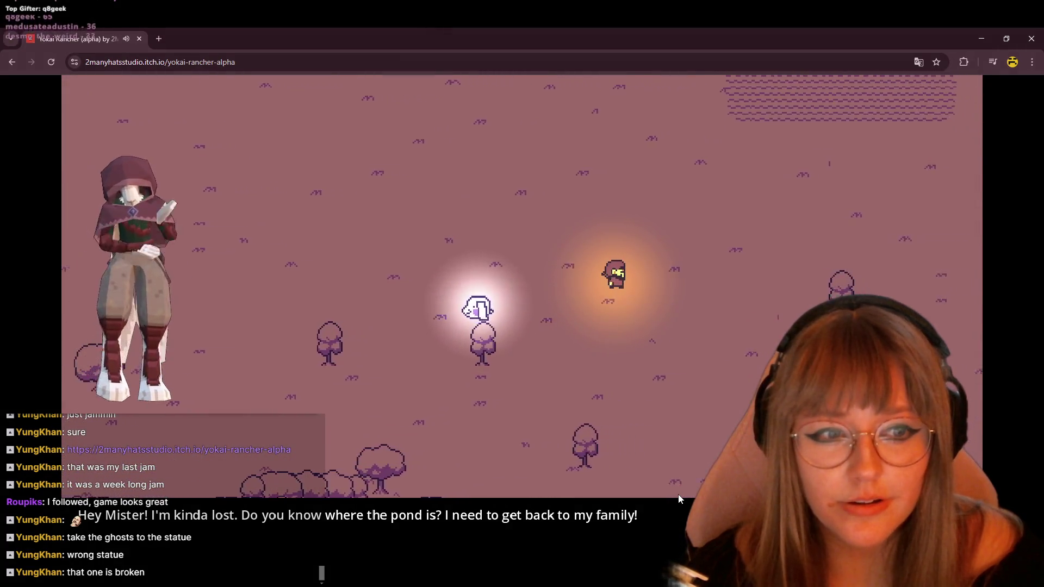
{"action": "key", "text": "Up"}
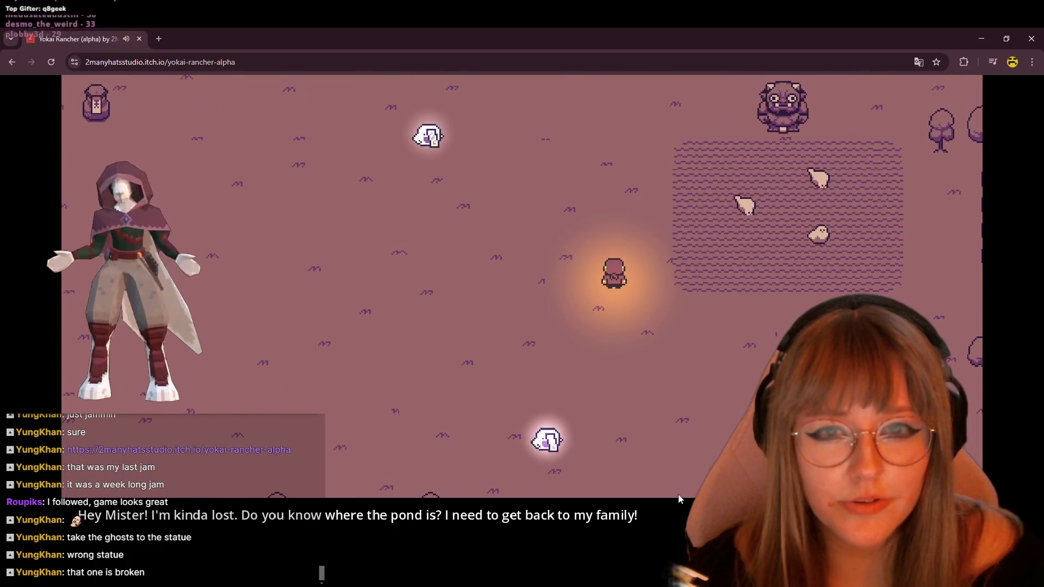
Wander the clearing with the ghosts following, heading toward the pond.
{"action": "key", "text": "Down"}
{"action": "key", "text": "Up"}
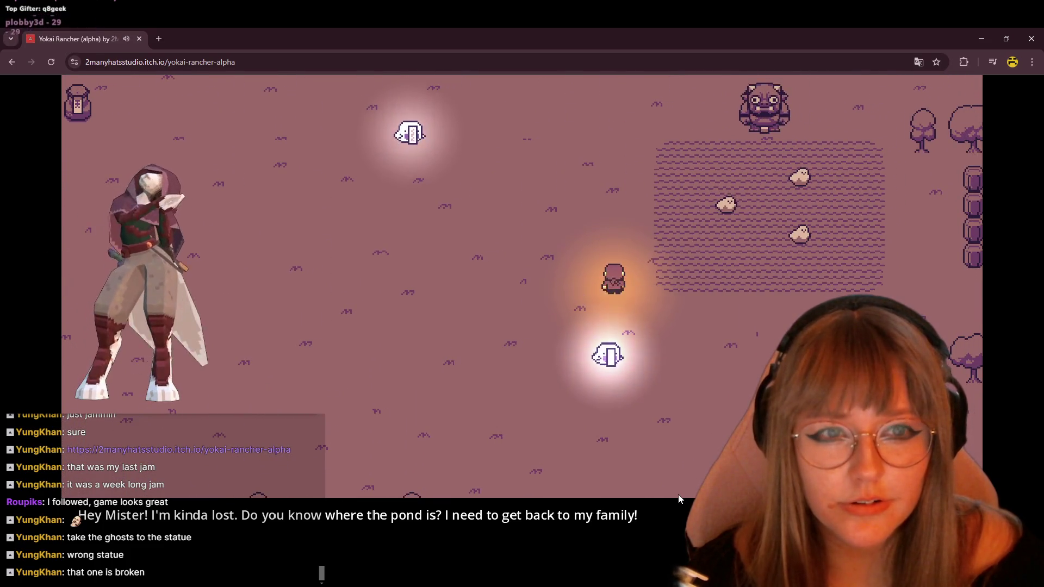
{"action": "key", "text": "Left"}
{"action": "key", "text": "Up"}
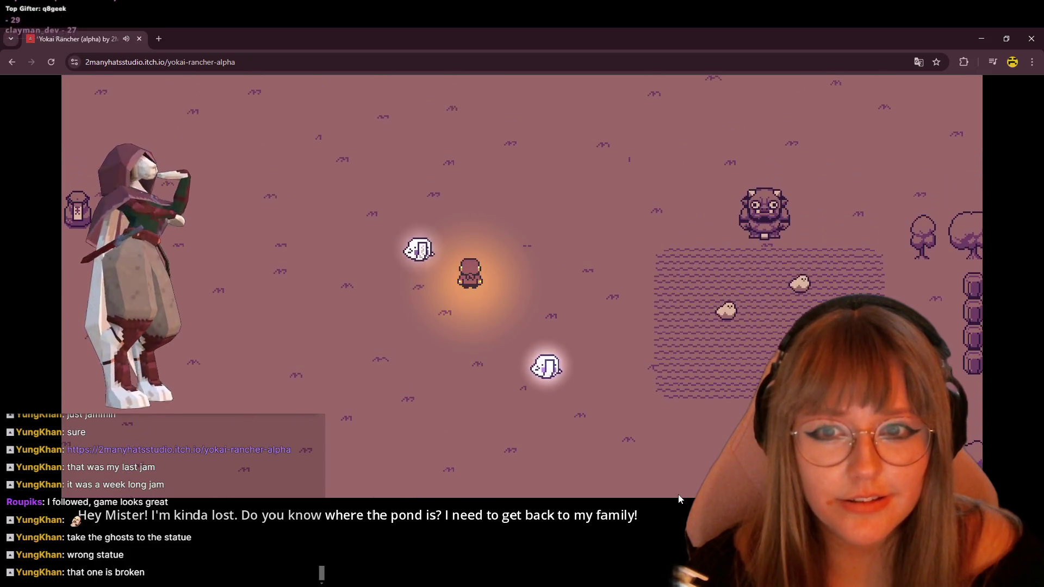
{"action": "key", "text": "Left"}
{"action": "key", "text": "Down"}
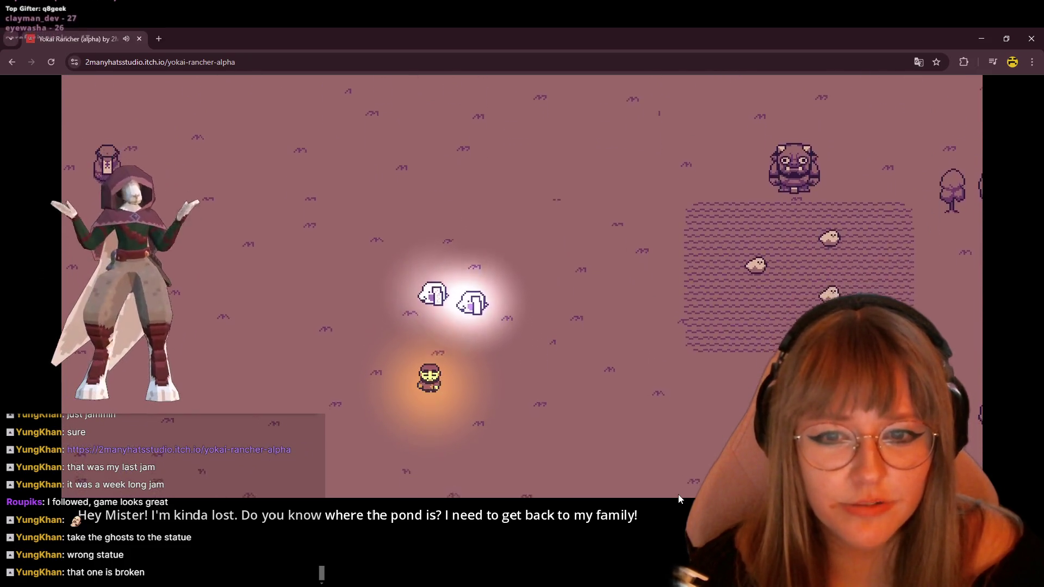
{"action": "key", "text": "Down"}
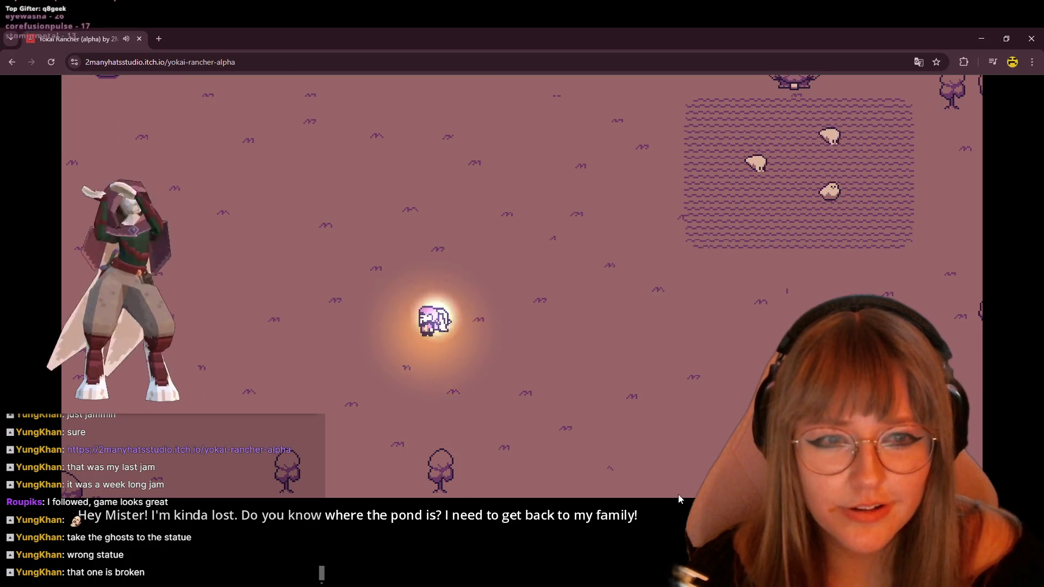
{"action": "key", "text": "Left"}
{"action": "key", "text": "Up"}
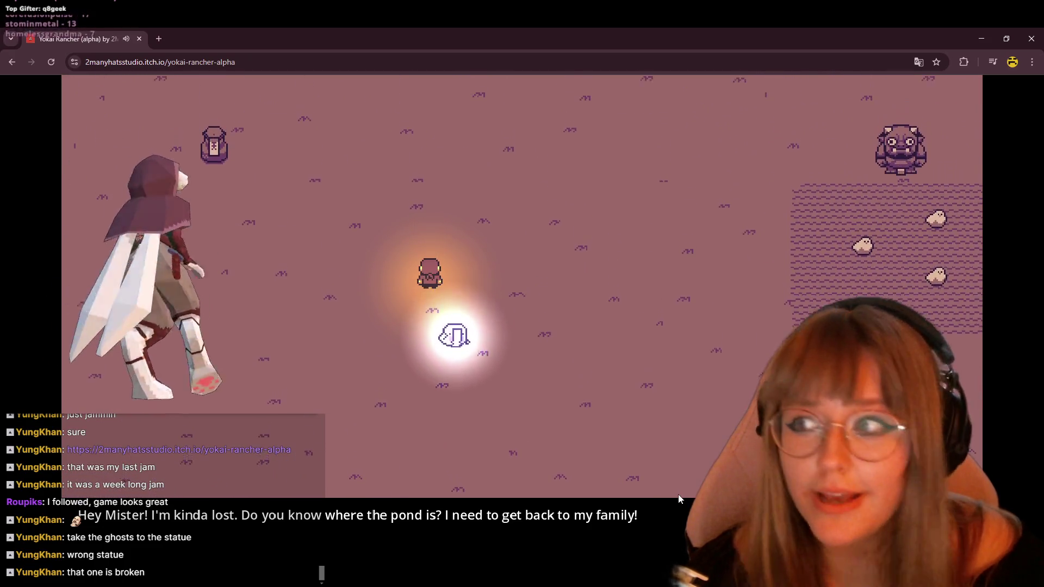
Walk north through the field onto the ghost by the statues to pick it up.
{"action": "key", "text": "Left"}
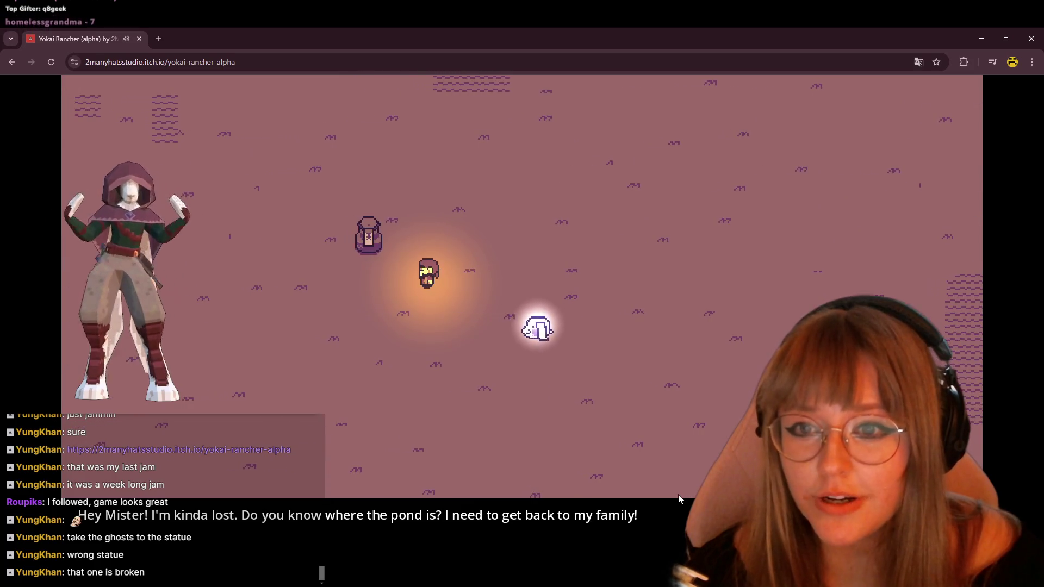
{"action": "key", "text": "Up"}
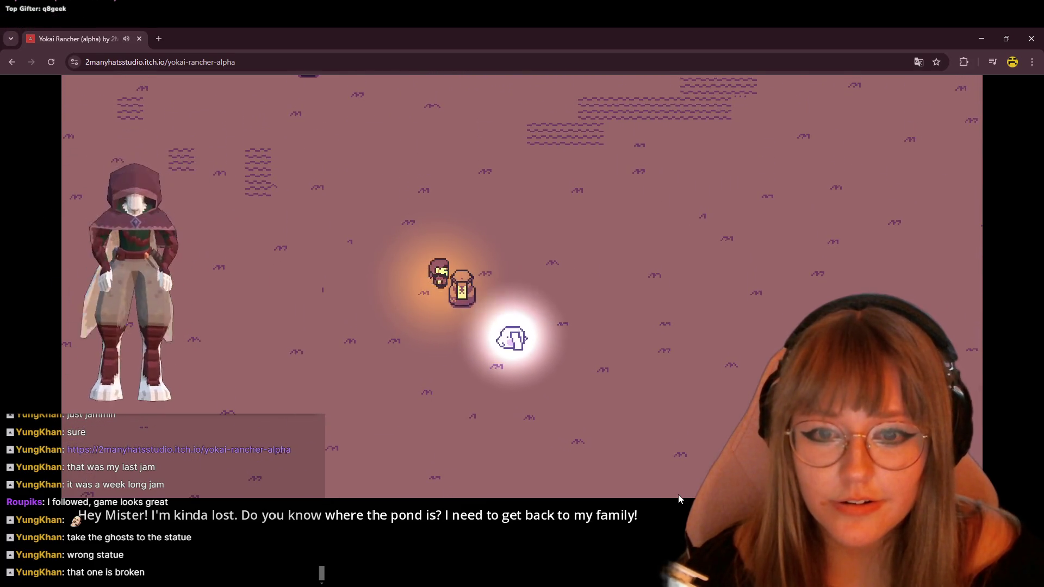
{"action": "key", "text": "Up"}
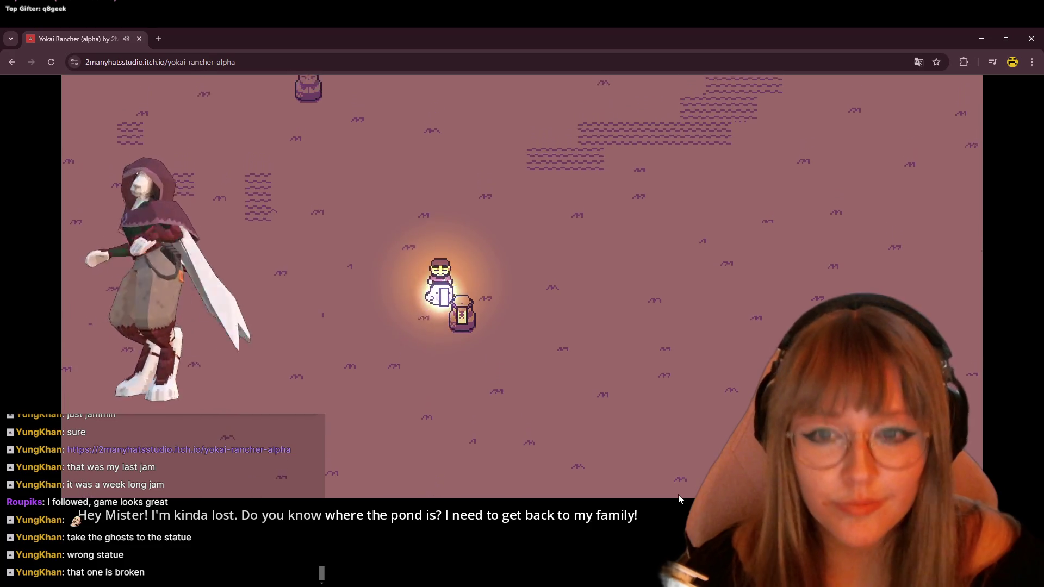
{"action": "key", "text": "Up"}
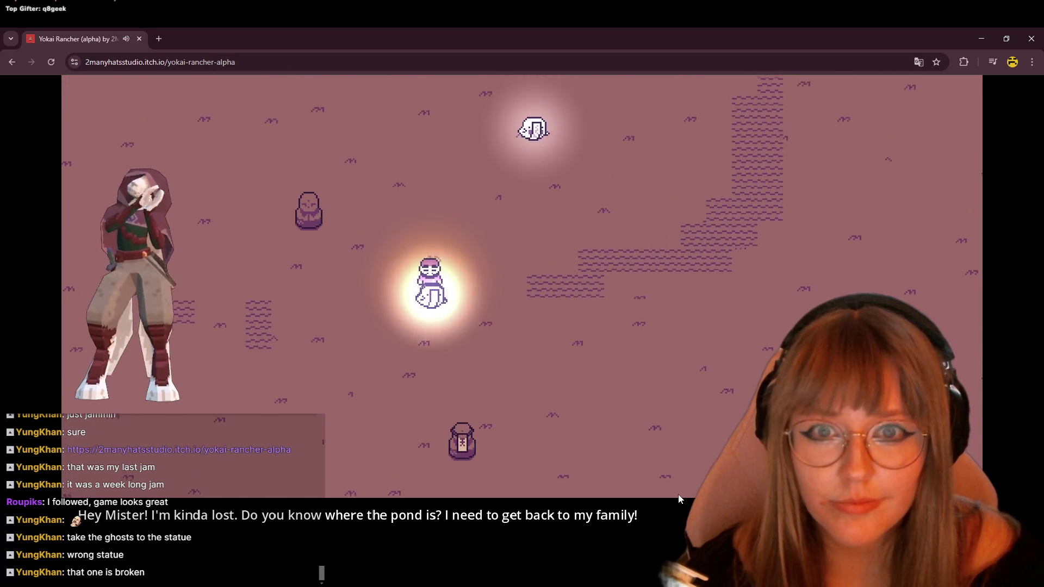
{"action": "key", "text": "Up"}
Lead the ghost up-left around behind the small statue.
{"action": "key", "text": "Left"}
{"action": "key", "text": "Down"}
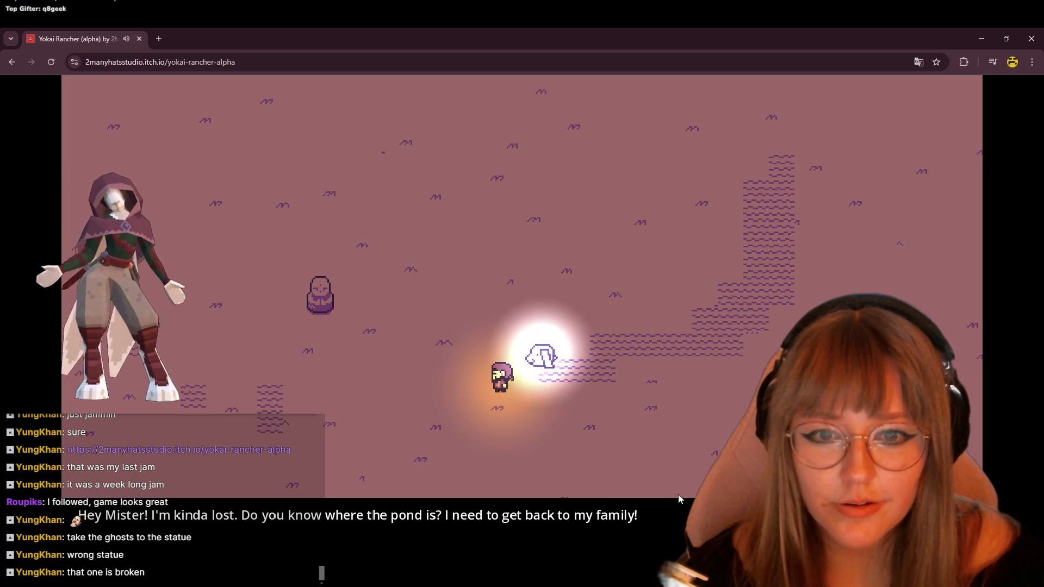
{"action": "key", "text": "Left"}
{"action": "key", "text": "Up"}
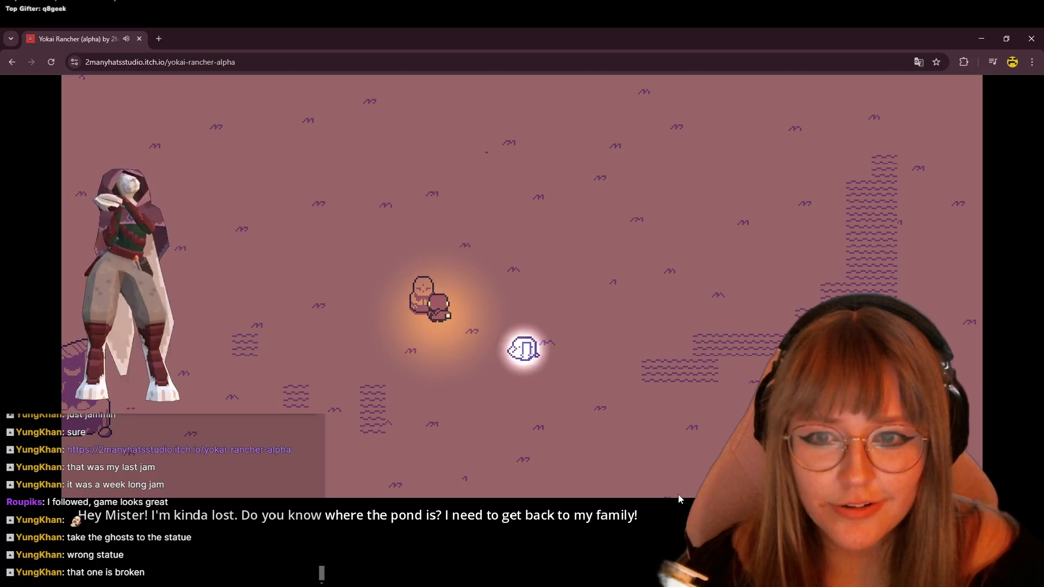
{"action": "key", "text": "Left"}
{"action": "key", "text": "Up"}
{"action": "key", "text": "Left"}
{"action": "key", "text": "Up"}
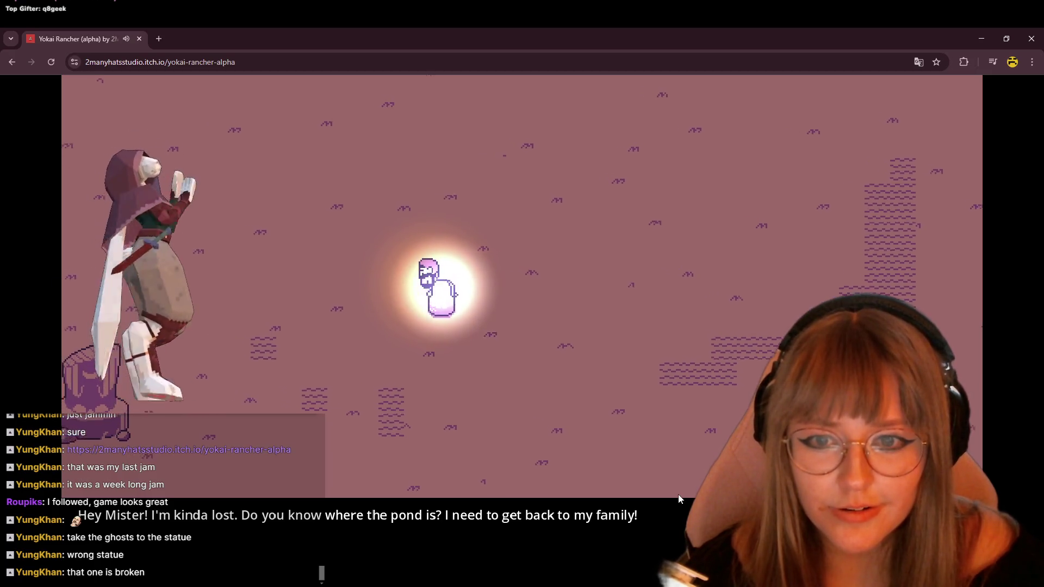
{"action": "key", "text": "Left"}
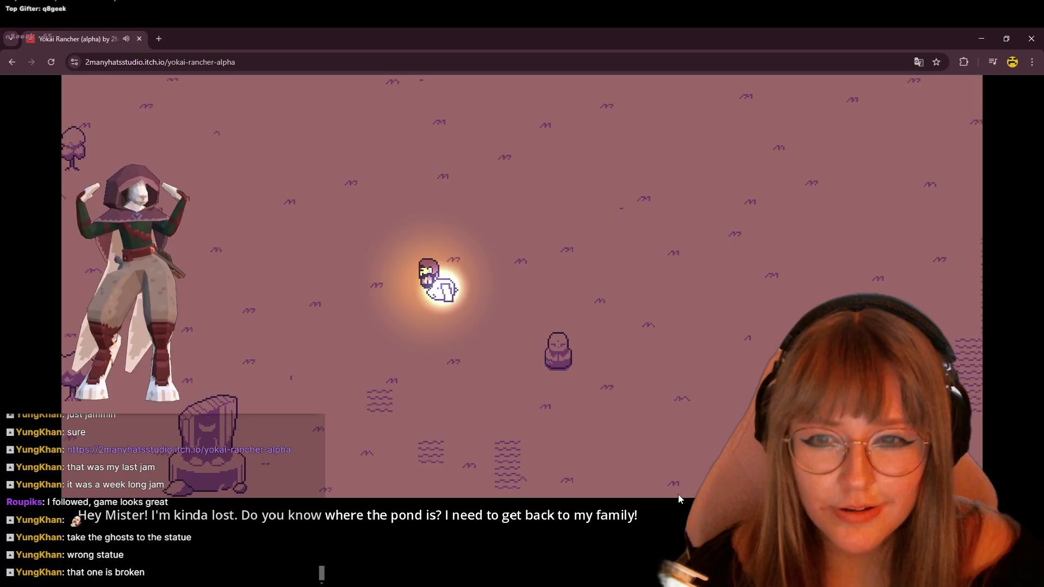
Walk down past the stump statue, doubling back so the ghost keeps trailing.
{"action": "key", "text": "Down"}
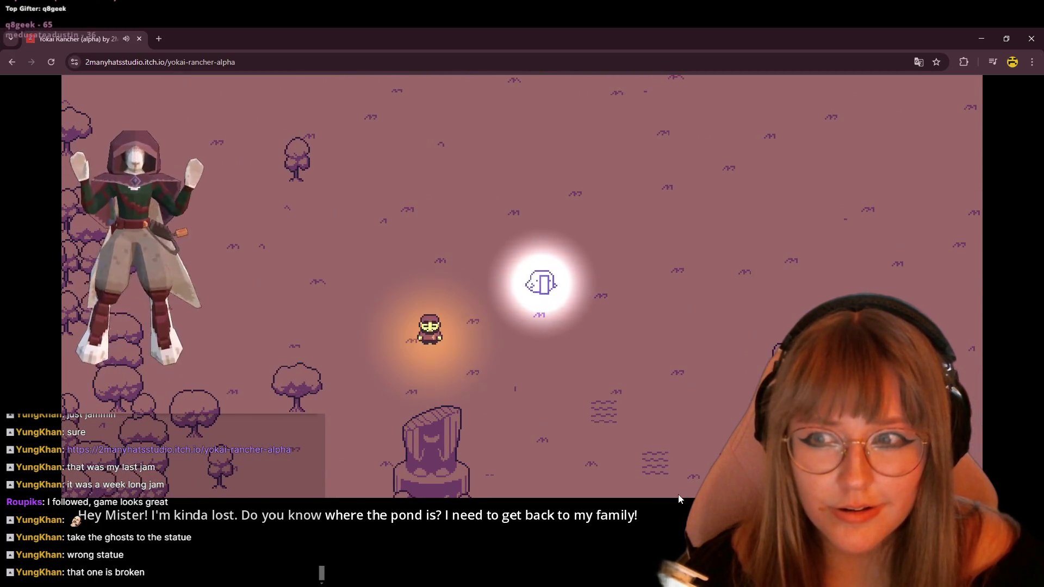
{"action": "key", "text": "Right"}
{"action": "key", "text": "Up"}
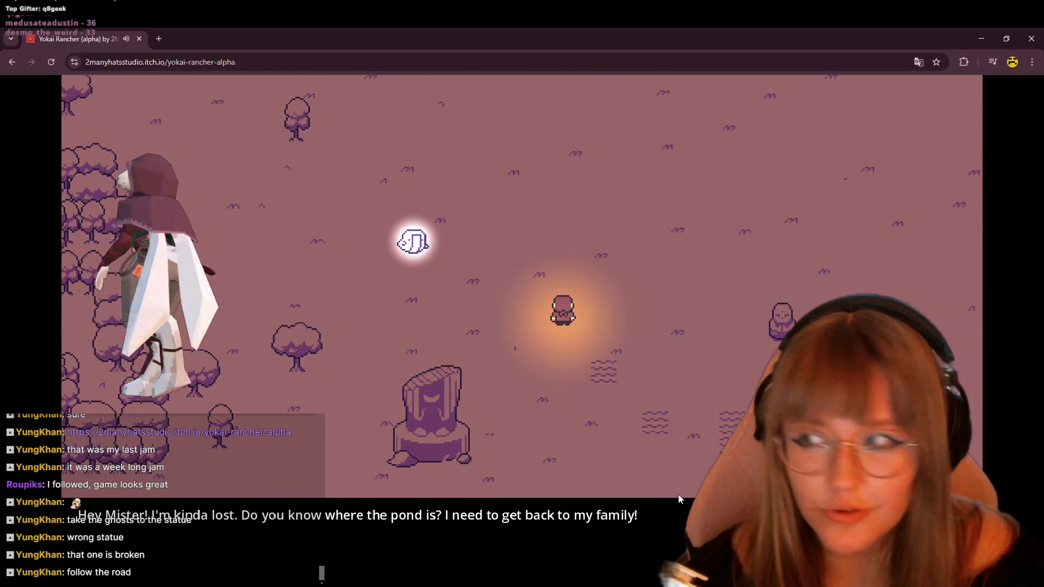
{"action": "key", "text": "Left"}
{"action": "key", "text": "Left"}
{"action": "key", "text": "Down"}
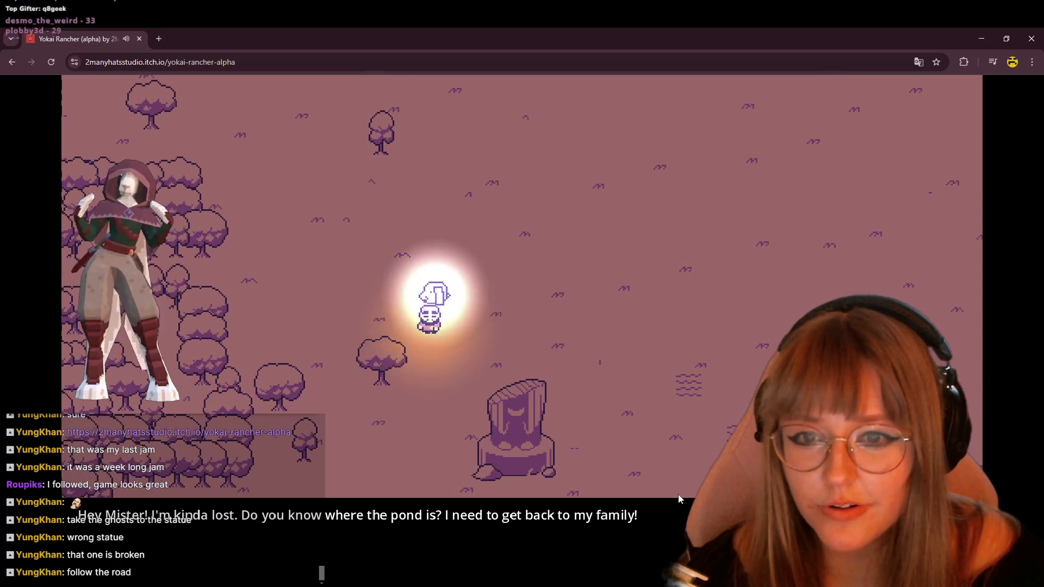
{"action": "key", "text": "Right"}
{"action": "key", "text": "Down"}
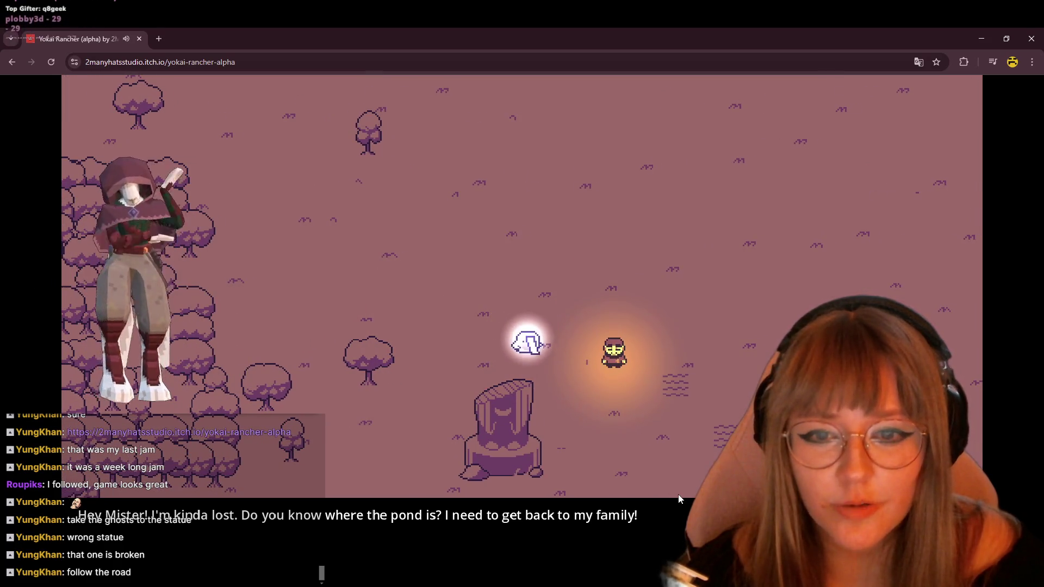
Lead the ghost further south, then east until the oni statue and pond come into view.
{"action": "key", "text": "Down"}
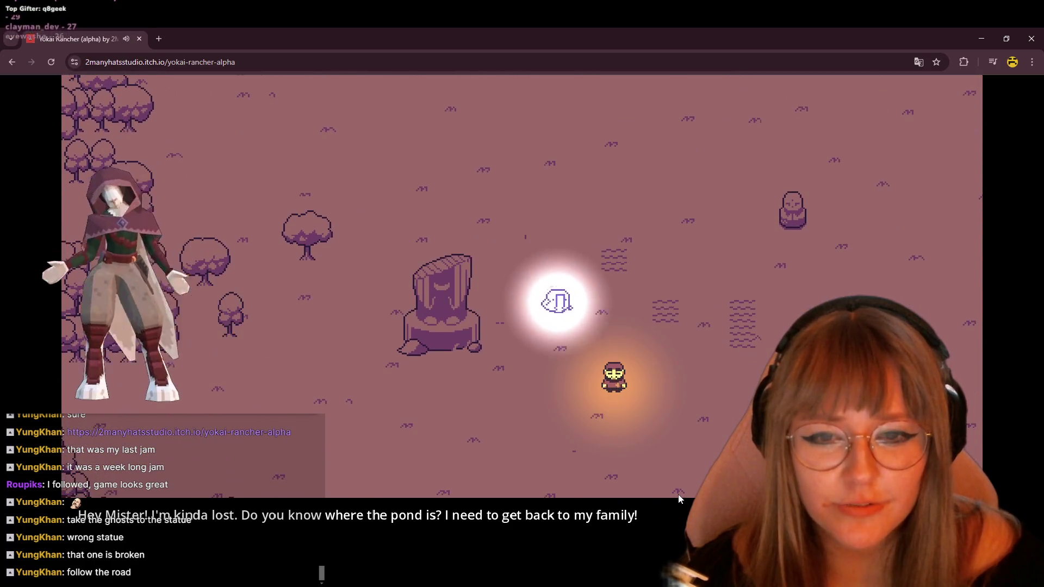
{"action": "key", "text": "Right"}
{"action": "key", "text": "Right"}
{"action": "key", "text": "Down"}
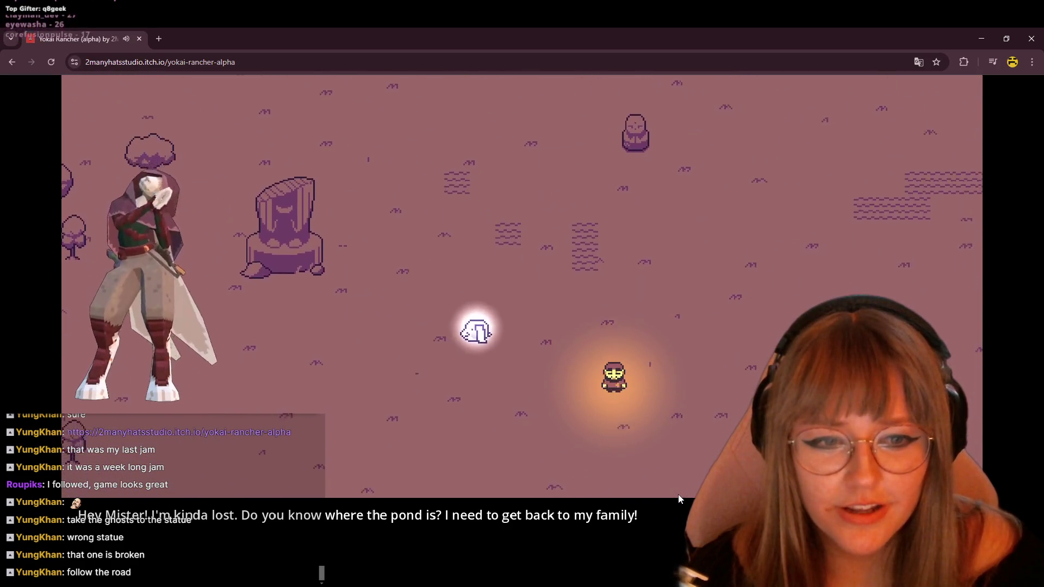
{"action": "key", "text": "Down"}
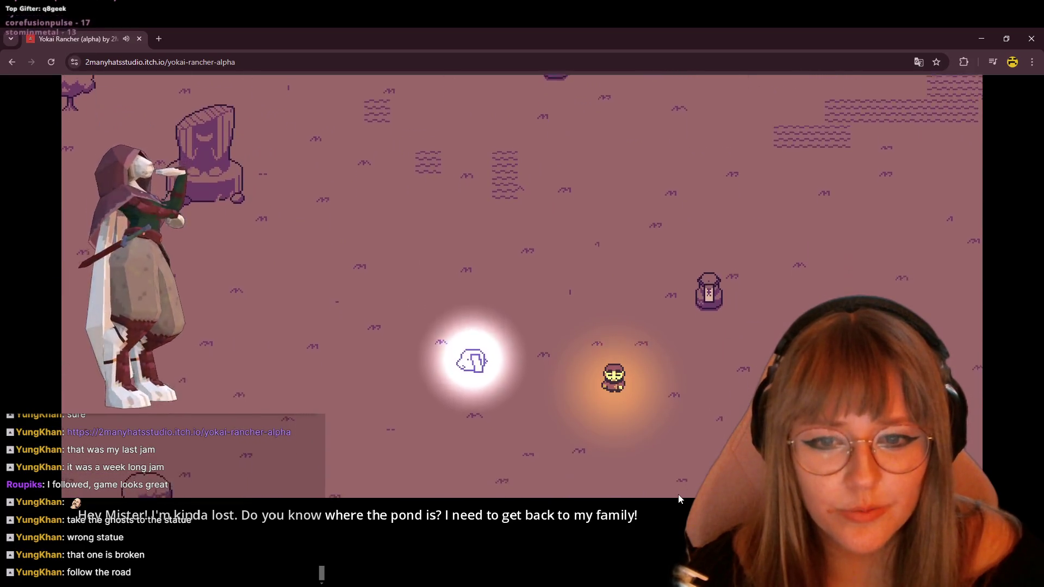
{"action": "key", "text": "Left"}
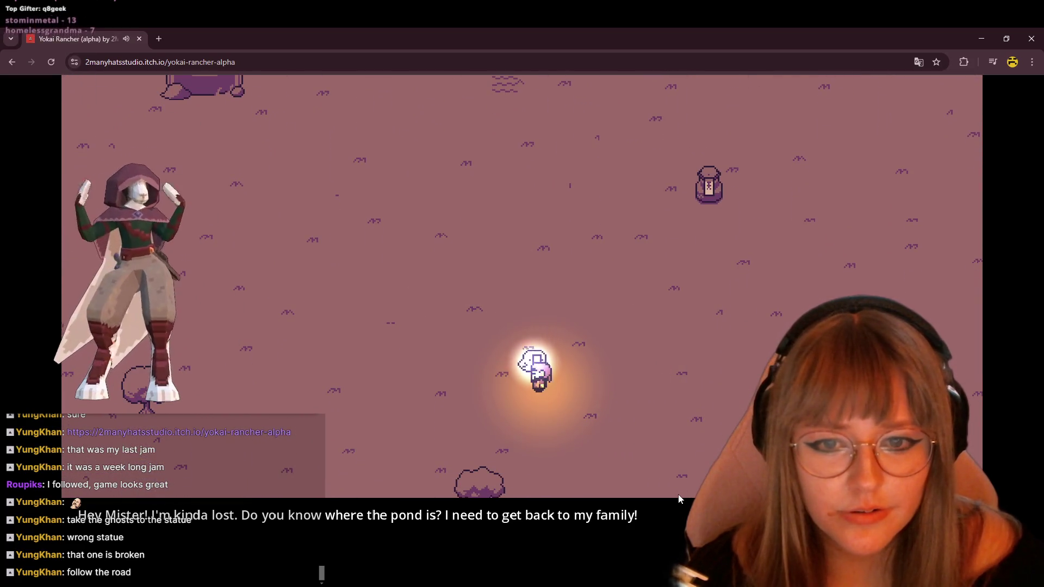
{"action": "key", "text": "Right"}
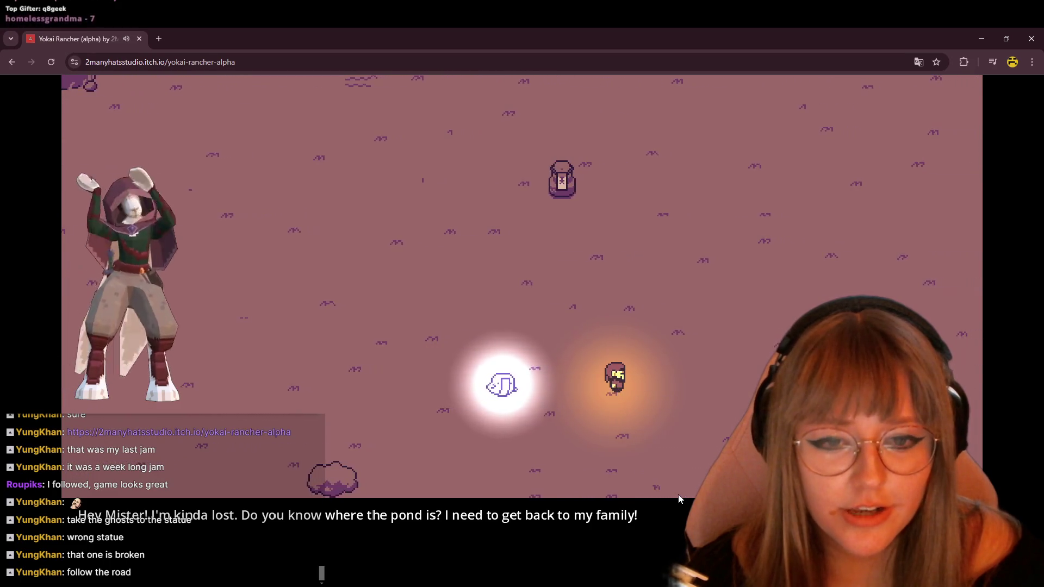
{"action": "key", "text": "Right"}
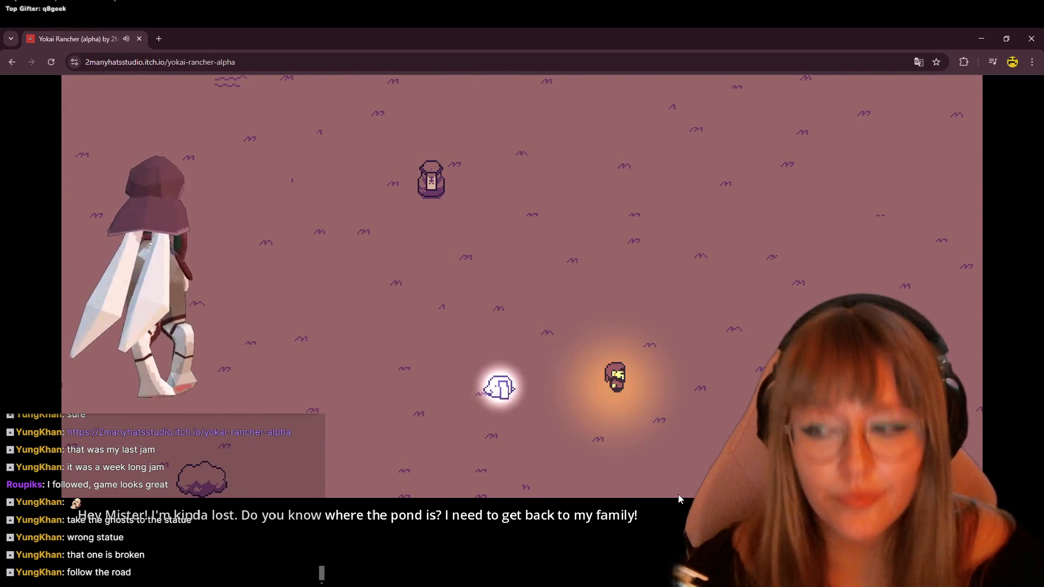
{"action": "key", "text": "Right"}
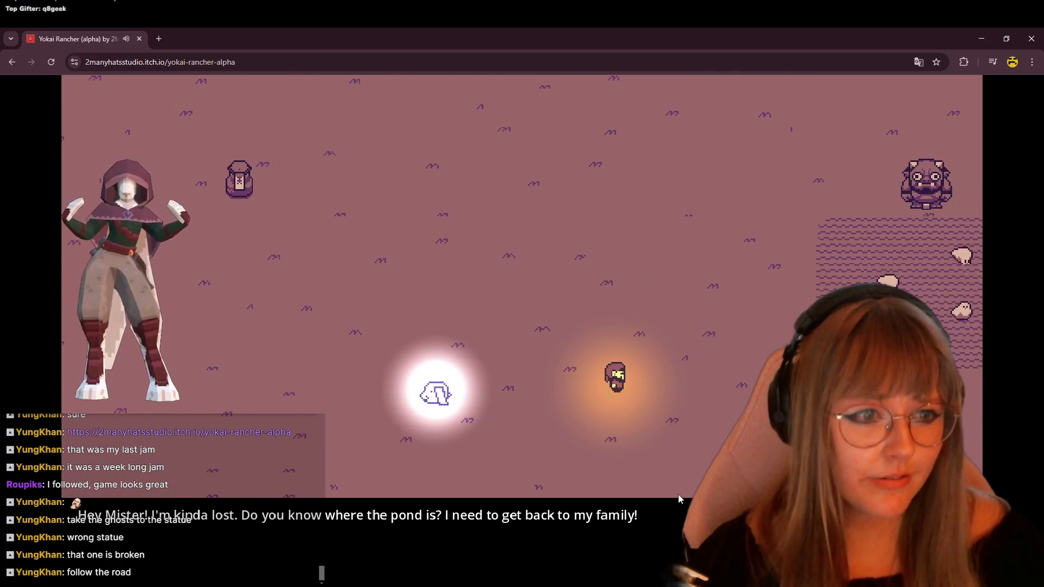
Circle the pond and oni statue with the ghost following.
{"action": "key", "text": "Right"}
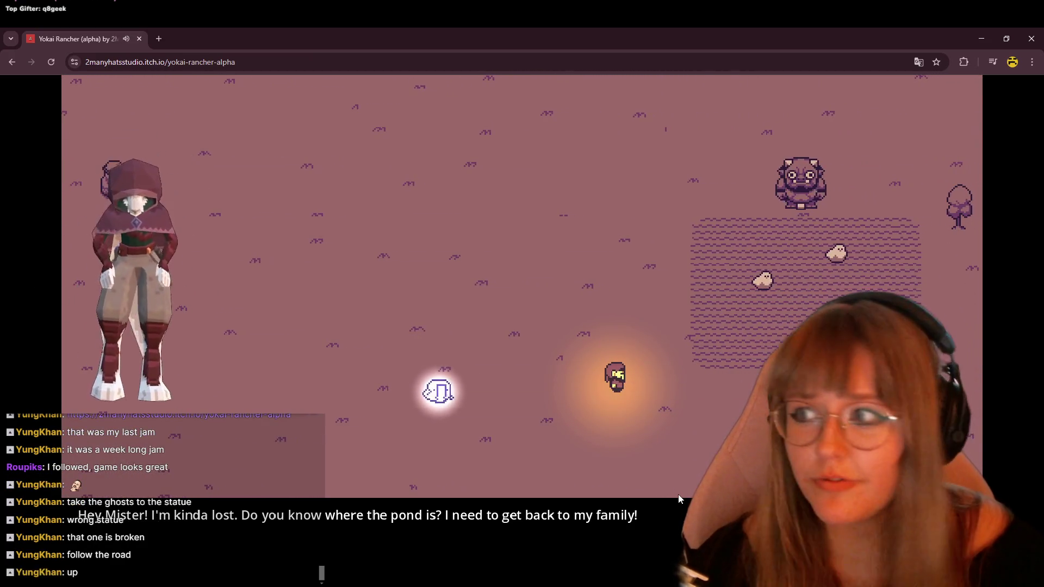
{"action": "key", "text": "Up"}
{"action": "key", "text": "Left"}
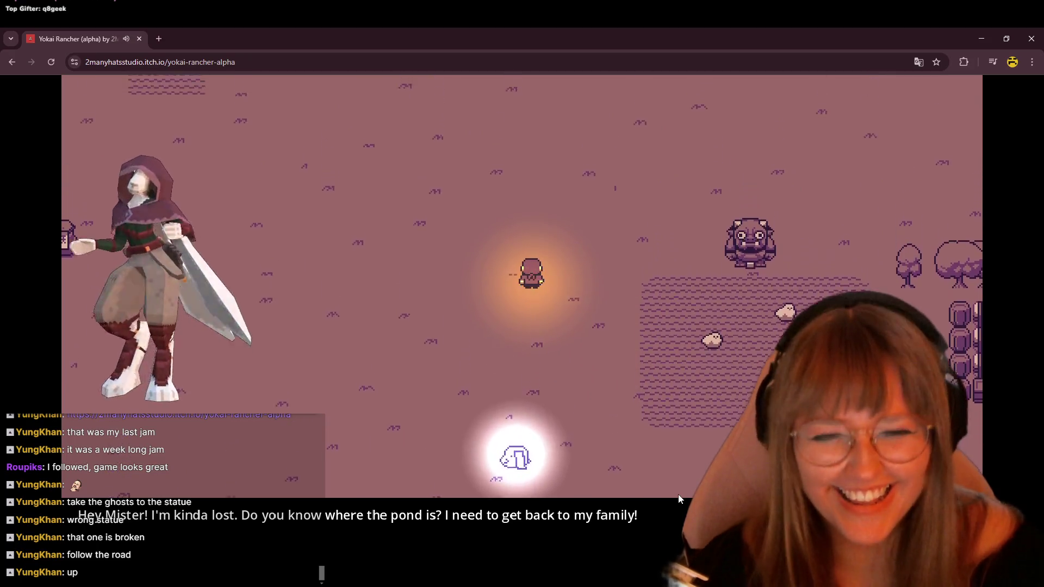
{"action": "key", "text": "Up"}
{"action": "key", "text": "Left"}
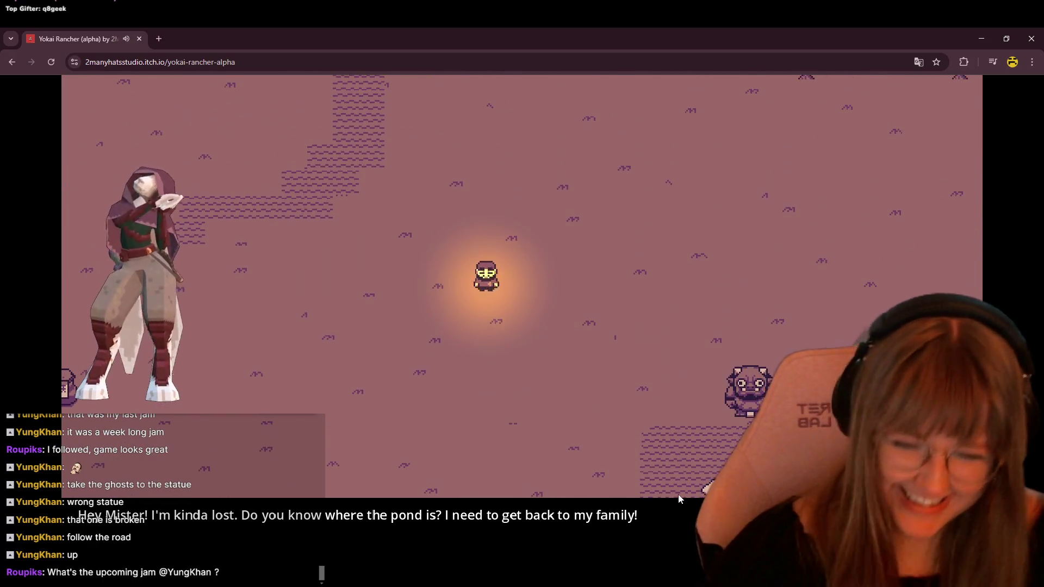
{"action": "key", "text": "Down"}
{"action": "key", "text": "Down"}
{"action": "key", "text": "Right"}
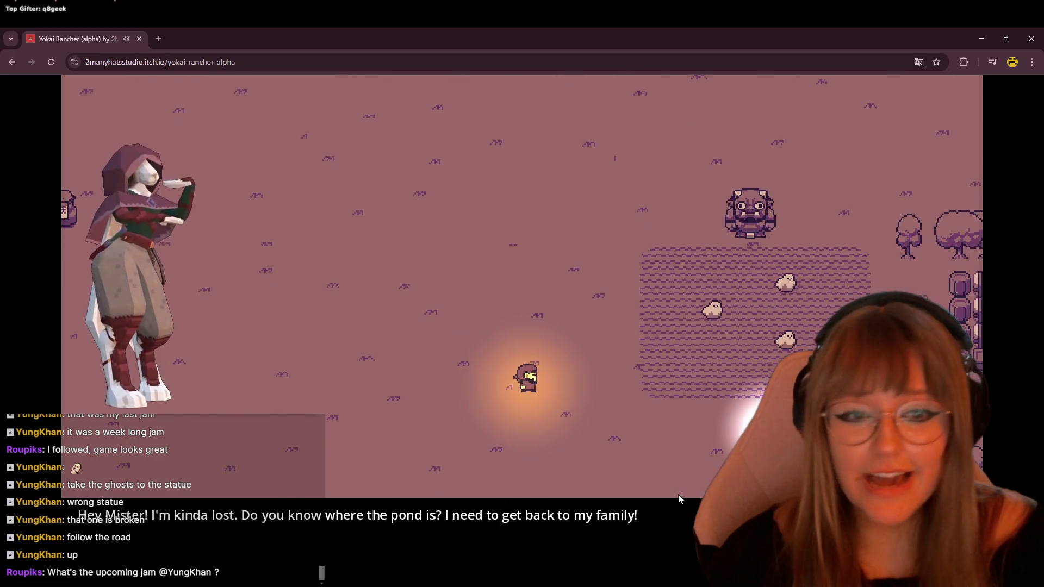
{"action": "key", "text": "Right"}
{"action": "key", "text": "Right"}
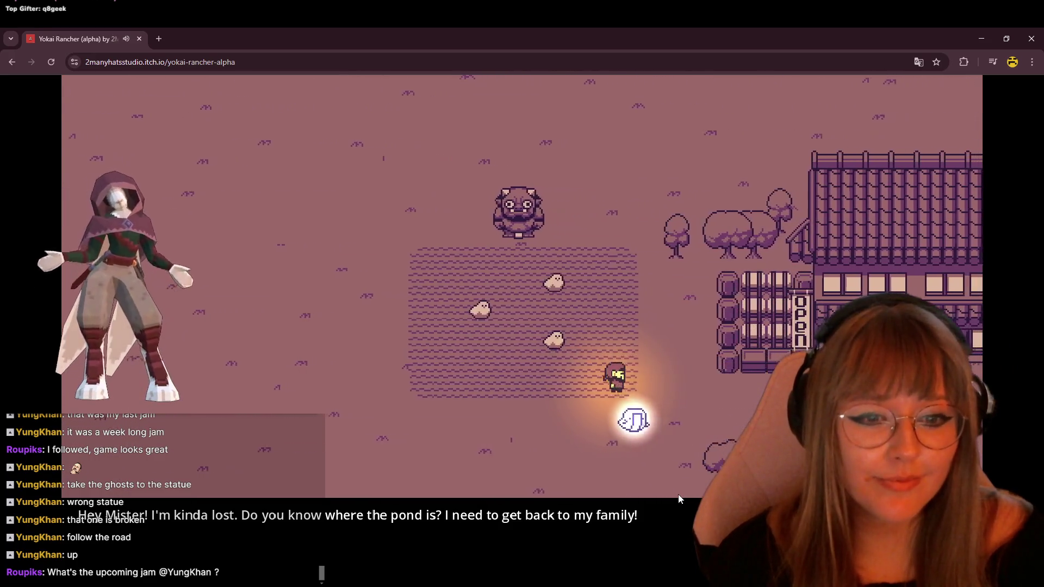
Head north past the farmhouse into the wooded area, ghost in tow.
{"action": "key", "text": "Up"}
{"action": "key", "text": "Up"}
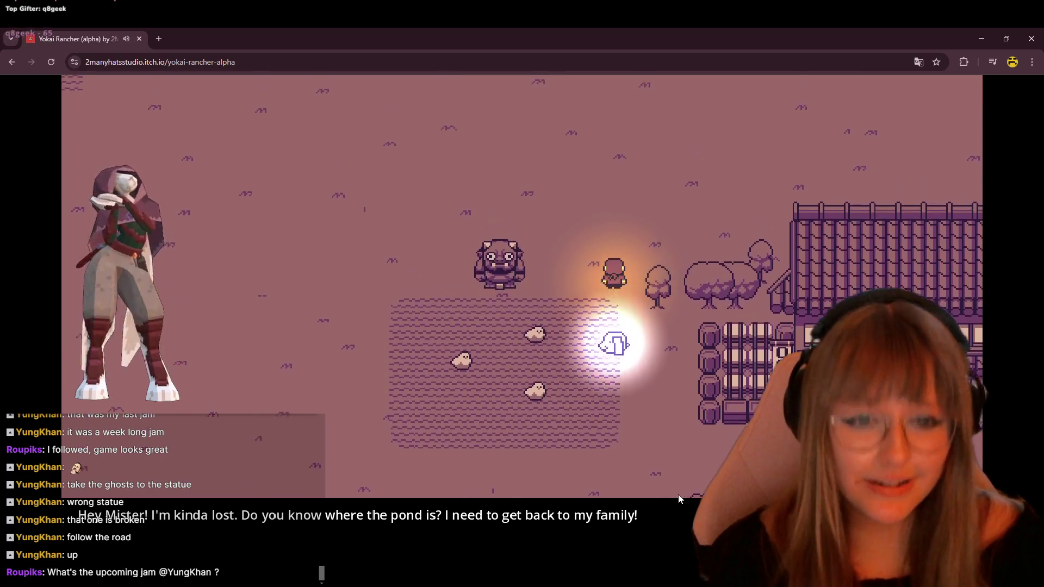
{"action": "key", "text": "Up"}
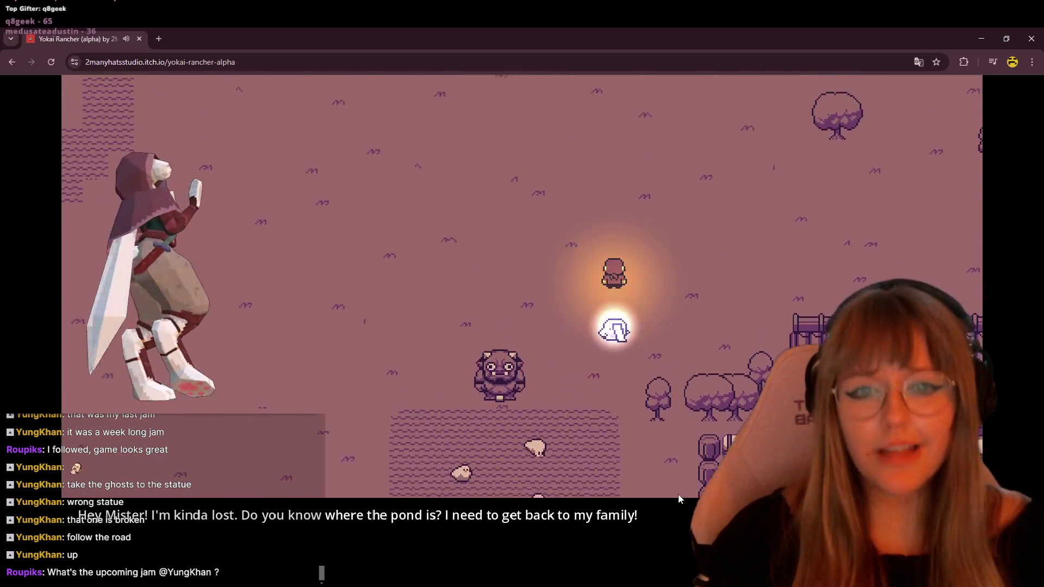
{"action": "key", "text": "Left"}
{"action": "key", "text": "Left"}
{"action": "key", "text": "Up"}
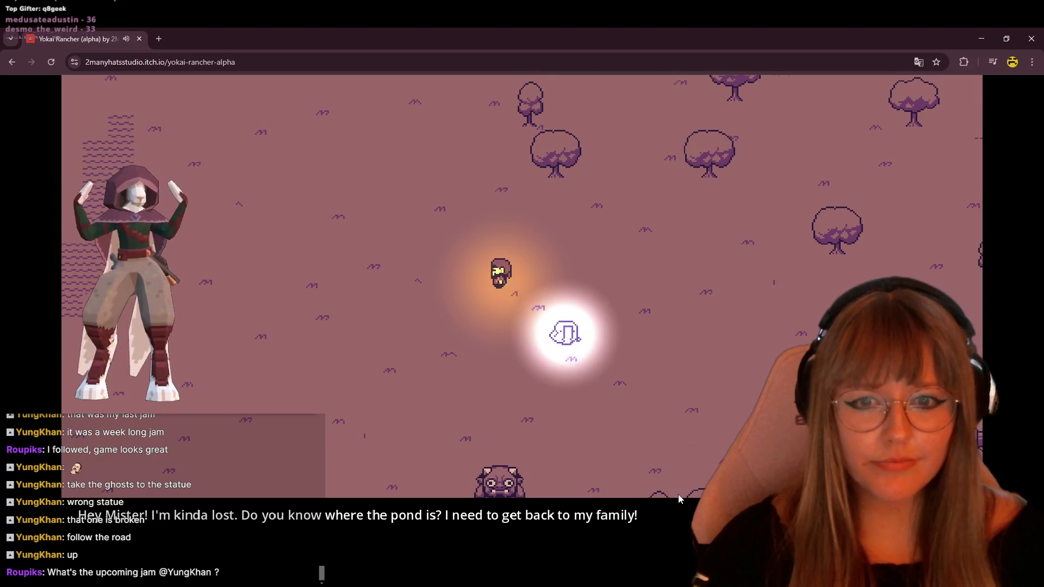
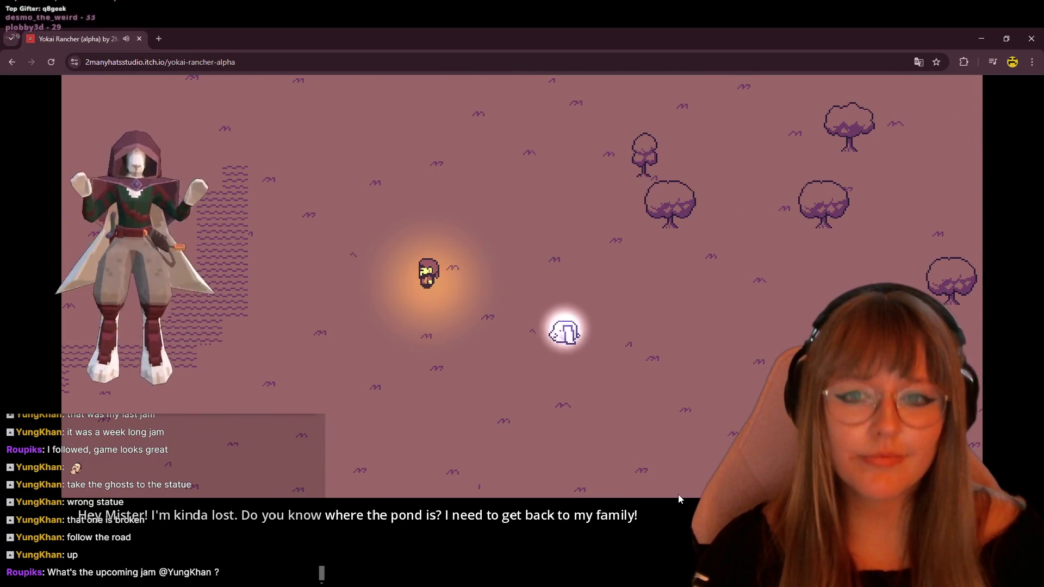
Walk left across the field and down toward the statues and the glowing ghost.
{"action": "key", "text": "Left"}
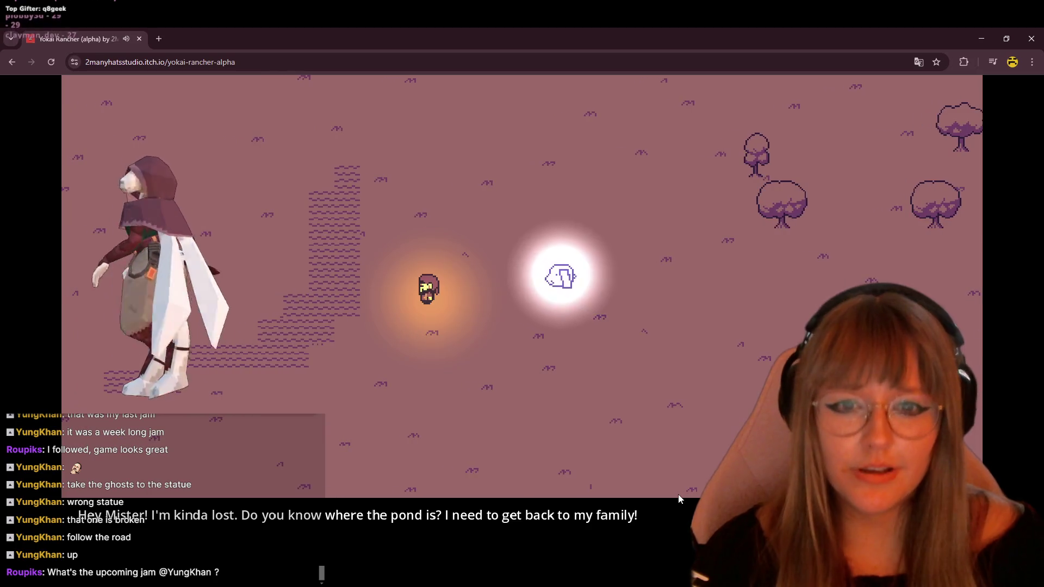
{"action": "key", "text": "Left"}
{"action": "key", "text": "Up"}
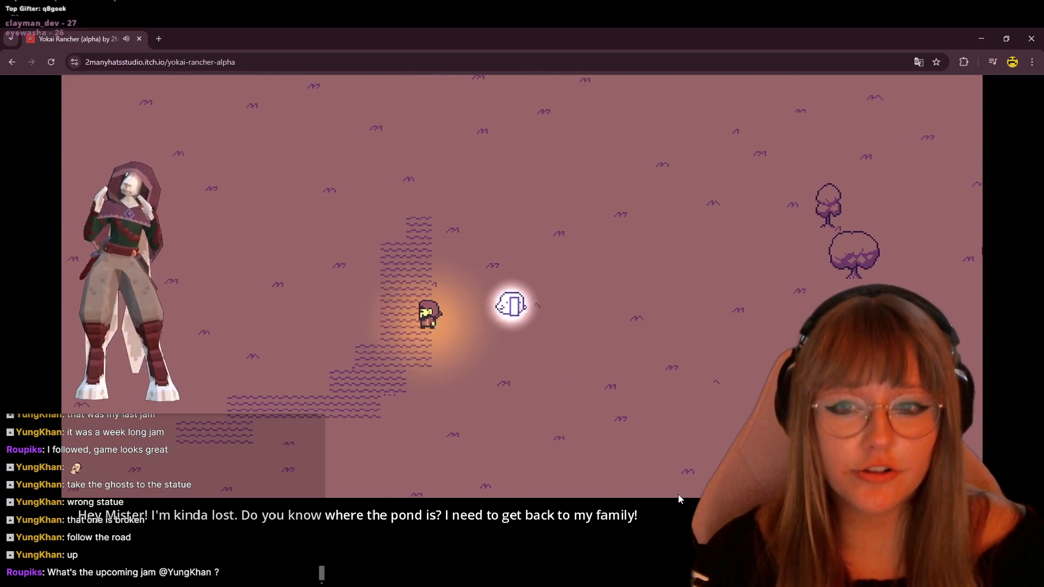
{"action": "key", "text": "Left"}
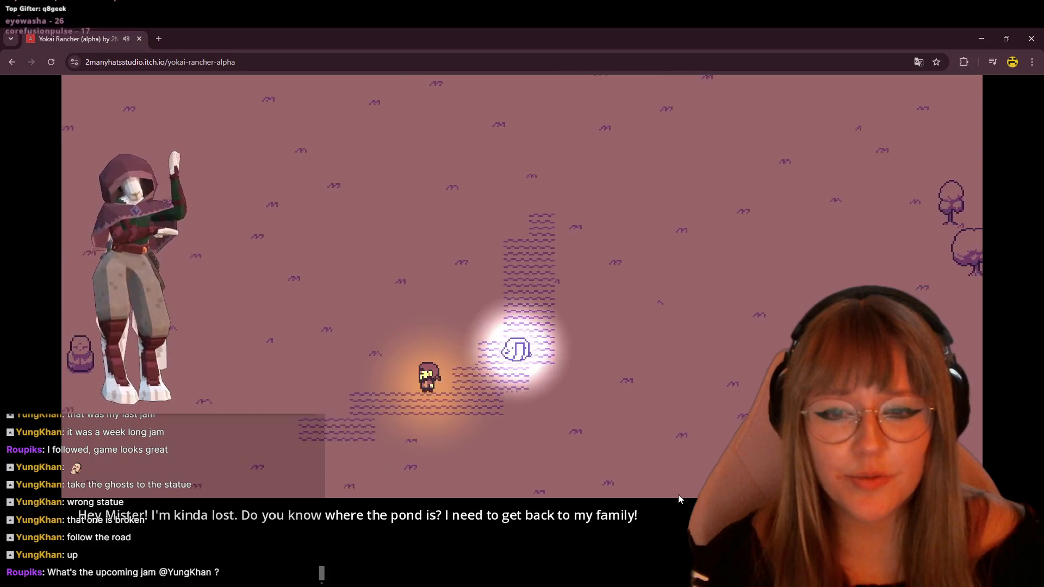
{"action": "key", "text": "Left"}
{"action": "key", "text": "Down"}
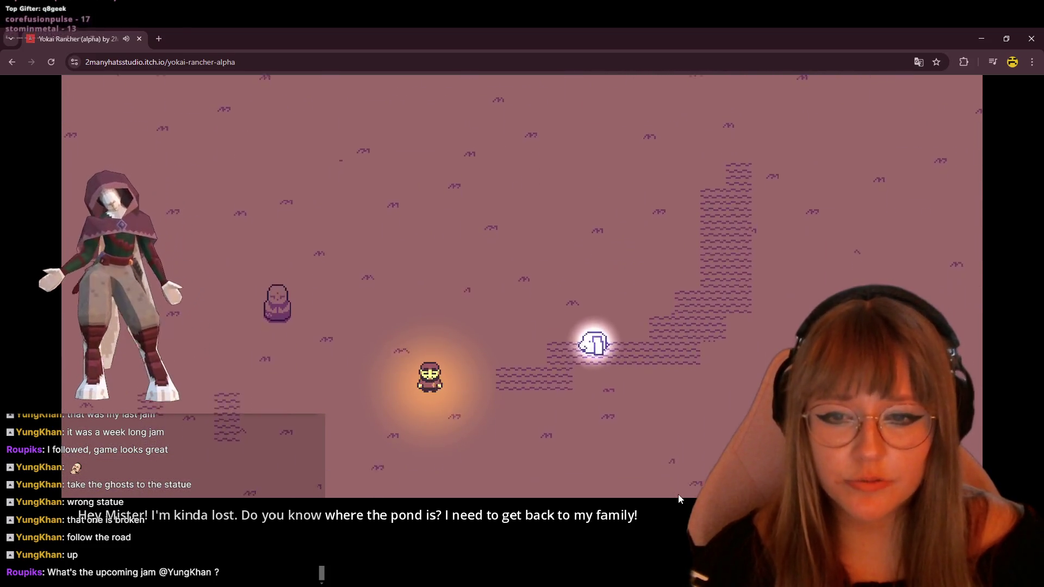
{"action": "key", "text": "Right"}
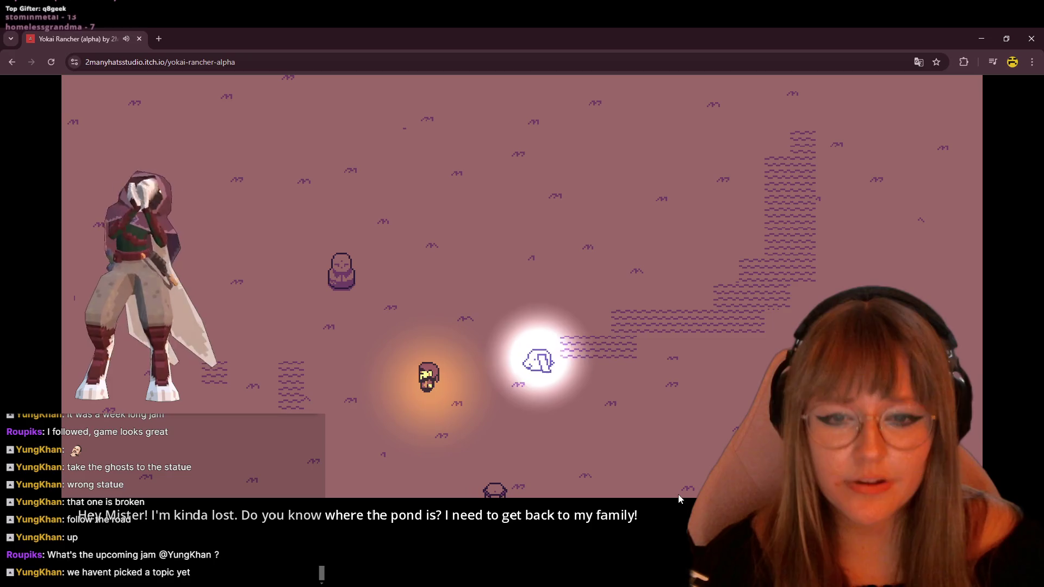
{"action": "key", "text": "Left"}
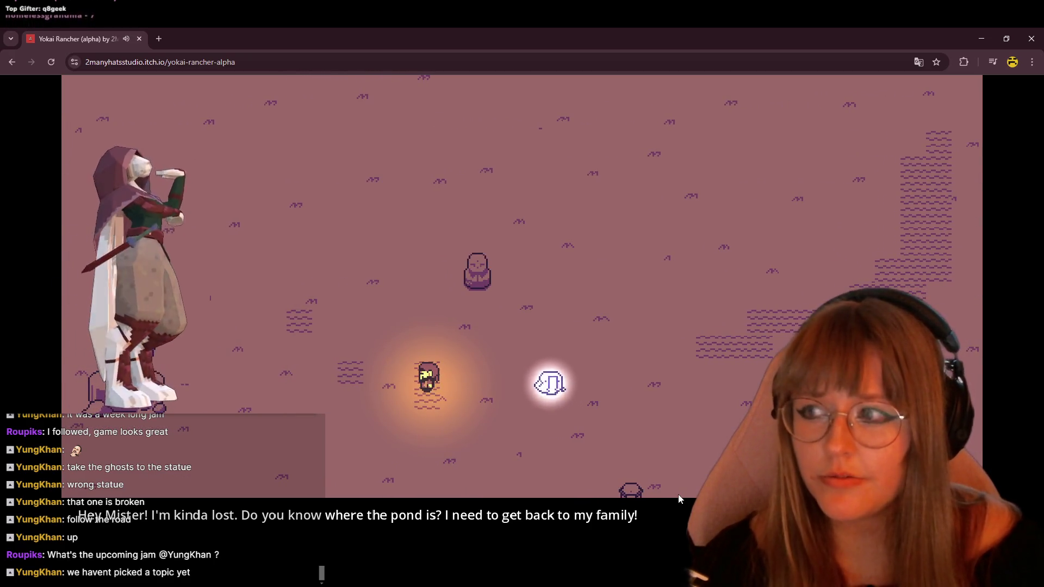
Walk up past the statues and gather the ghost so it follows the player.
{"action": "key", "text": "Left"}
{"action": "key", "text": "Up"}
{"action": "key", "text": "Up"}
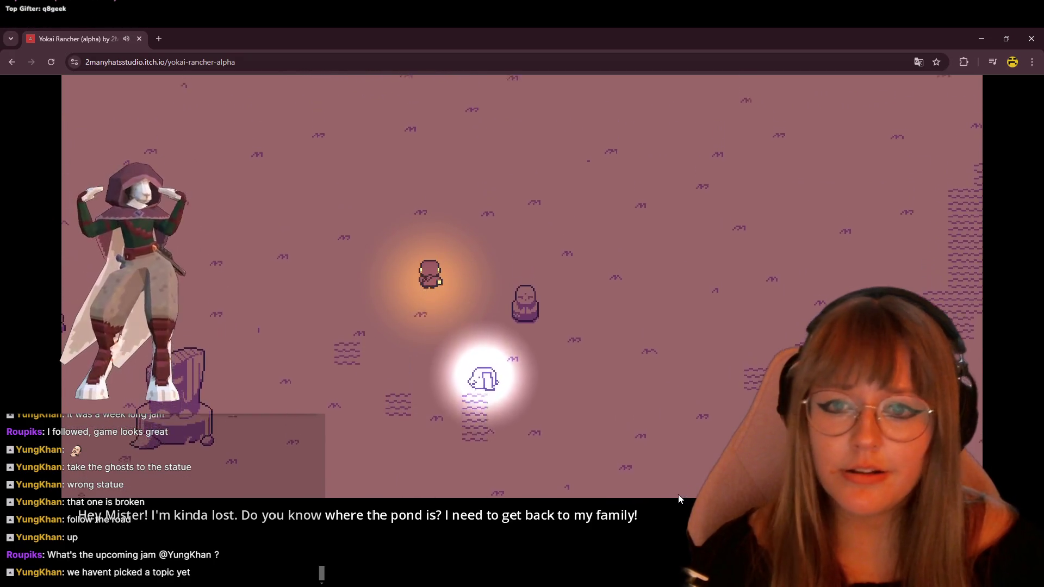
{"action": "key", "text": "Left"}
{"action": "key", "text": "Left"}
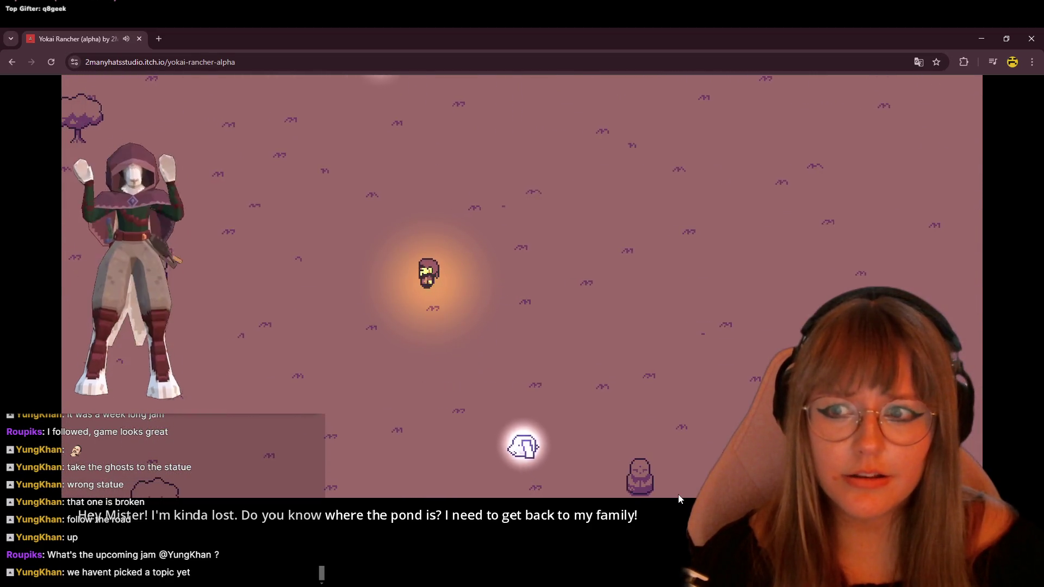
{"action": "key", "text": "Up"}
{"action": "key", "text": "Right"}
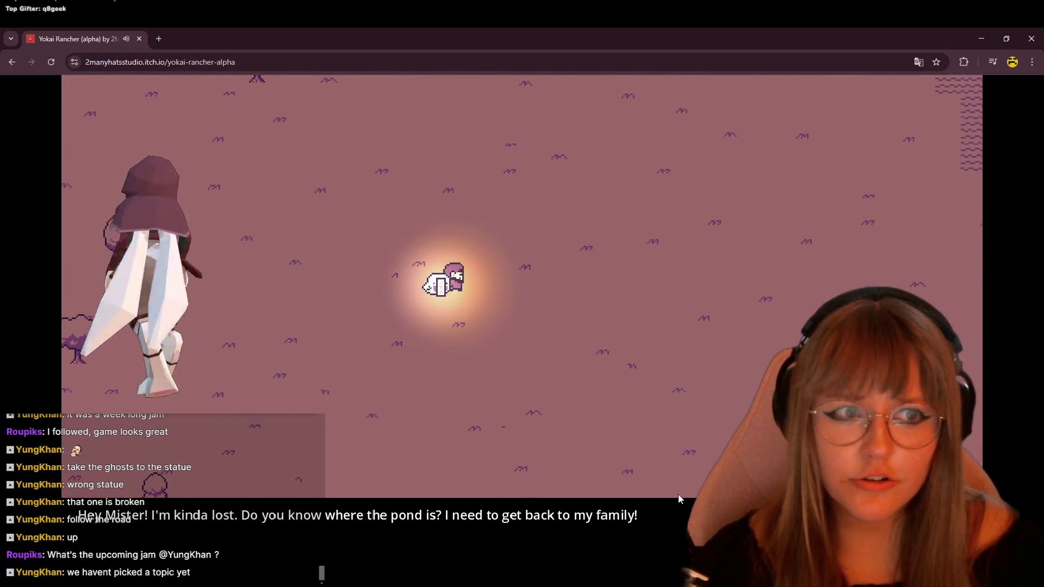
{"action": "key", "text": "Down"}
{"action": "key", "text": "Left"}
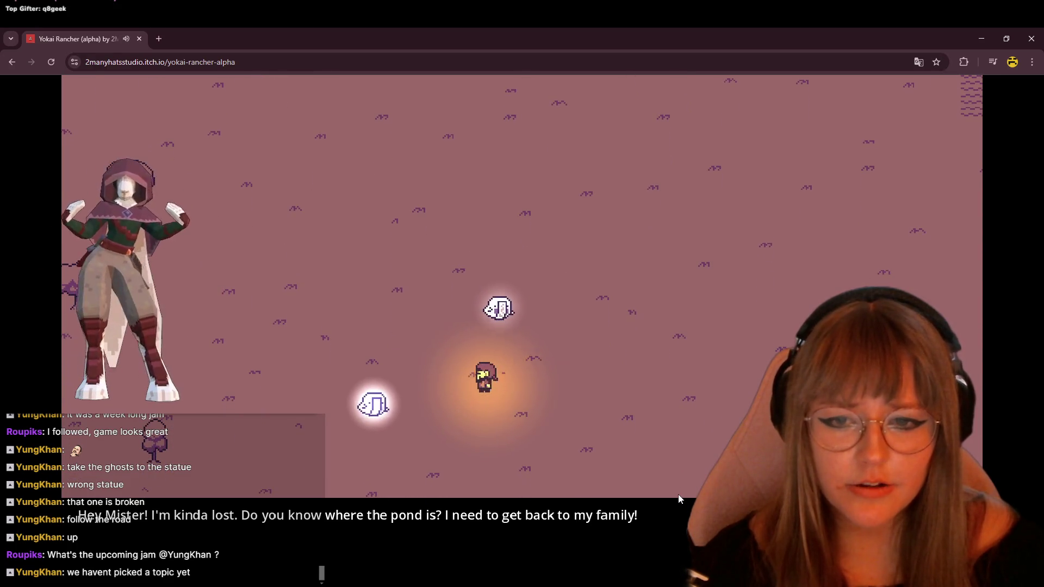
{"action": "key", "text": "Up"}
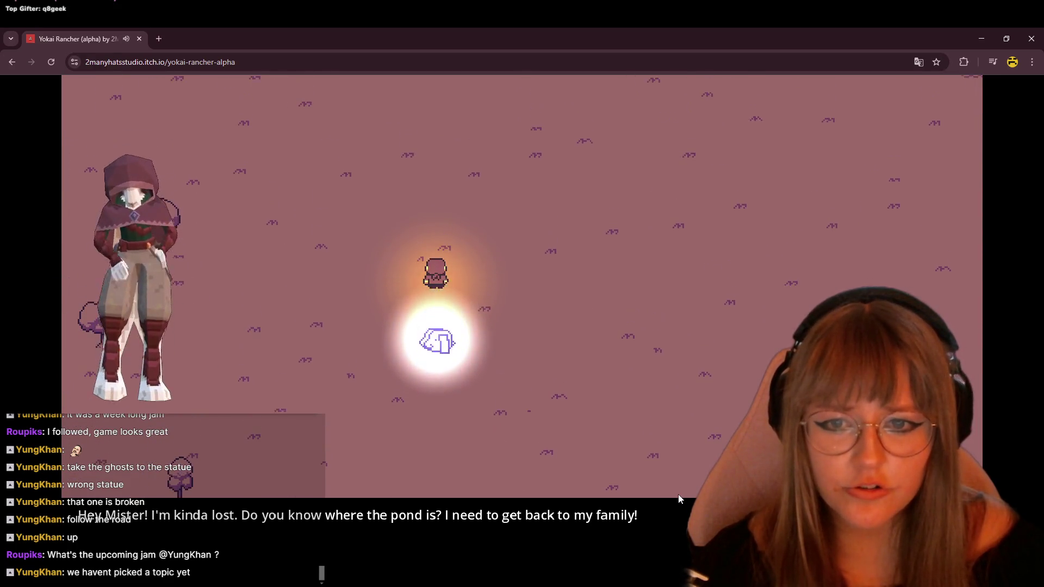
Lead the ghost right to the water patch, up along it, then back down beside it.
{"action": "key", "text": "Right"}
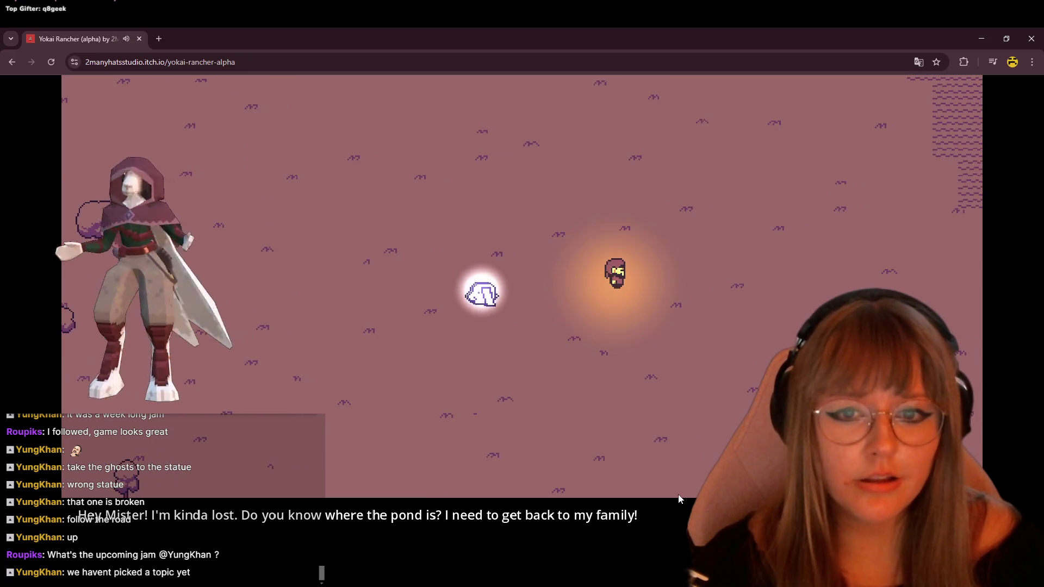
{"action": "key", "text": "Right"}
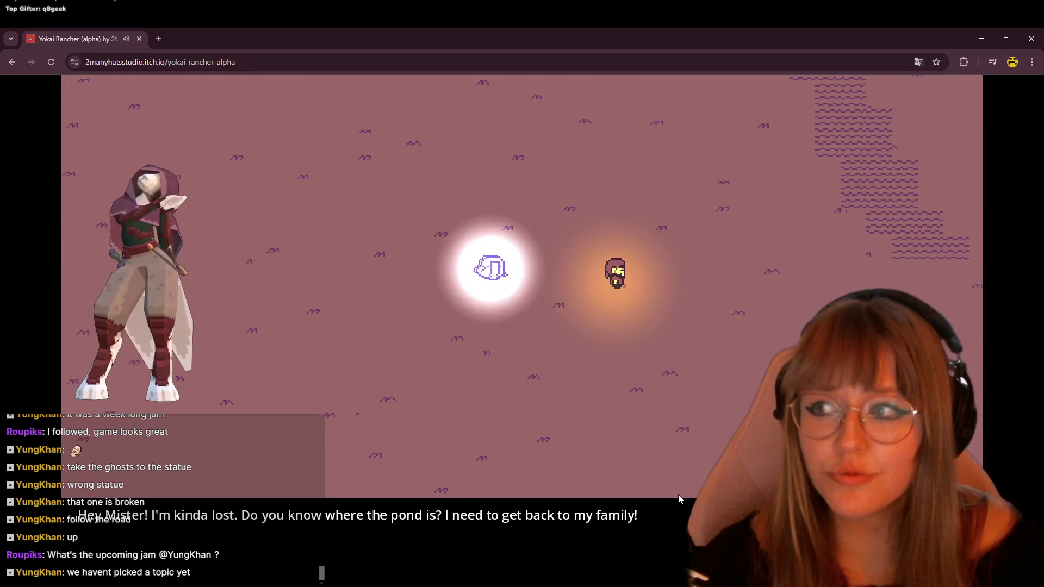
{"action": "key", "text": "Right"}
{"action": "key", "text": "Up"}
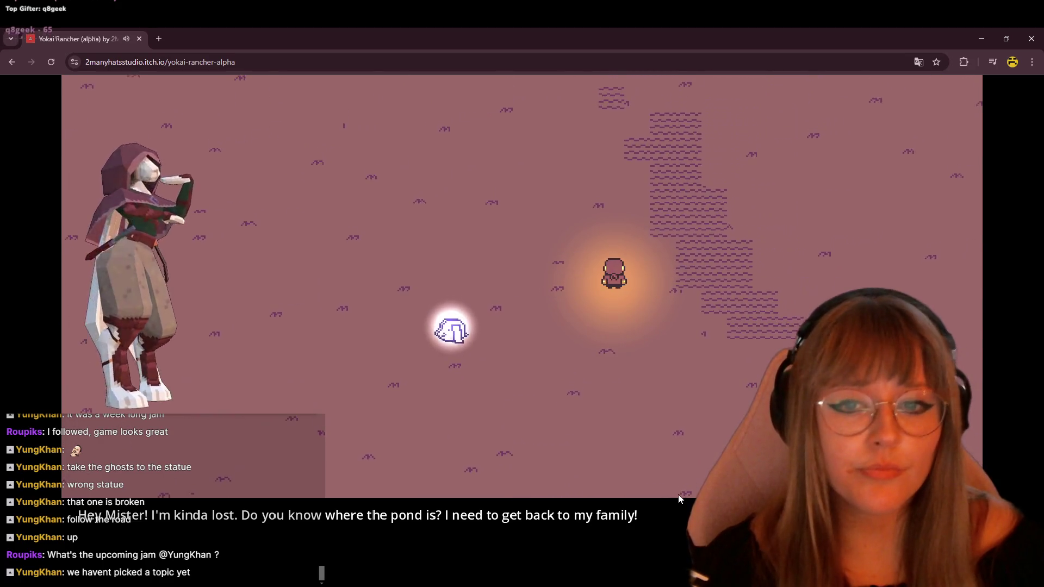
{"action": "key", "text": "Left"}
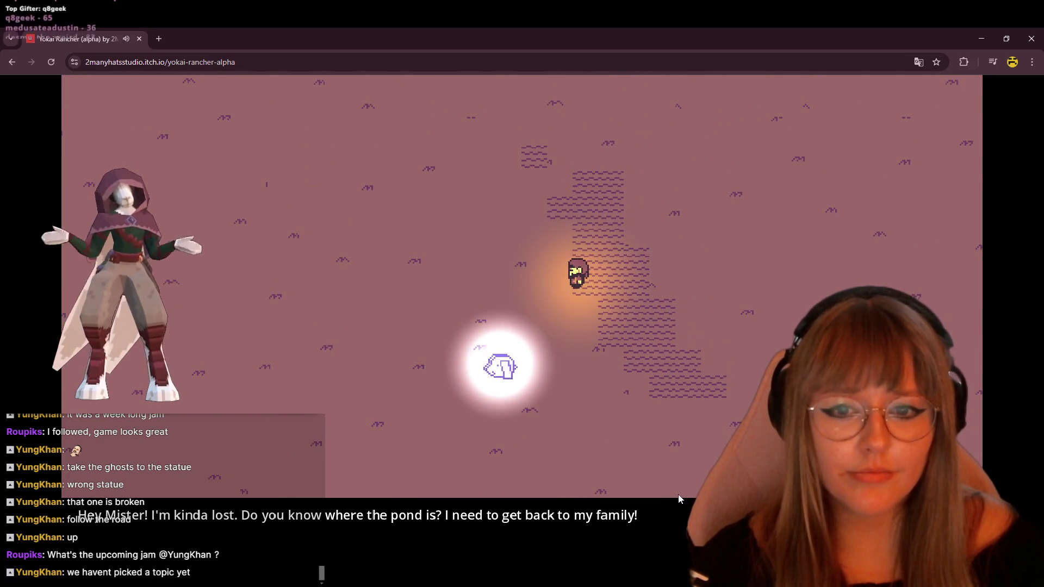
{"action": "key", "text": "Up"}
{"action": "key", "text": "Up"}
{"action": "key", "text": "Left"}
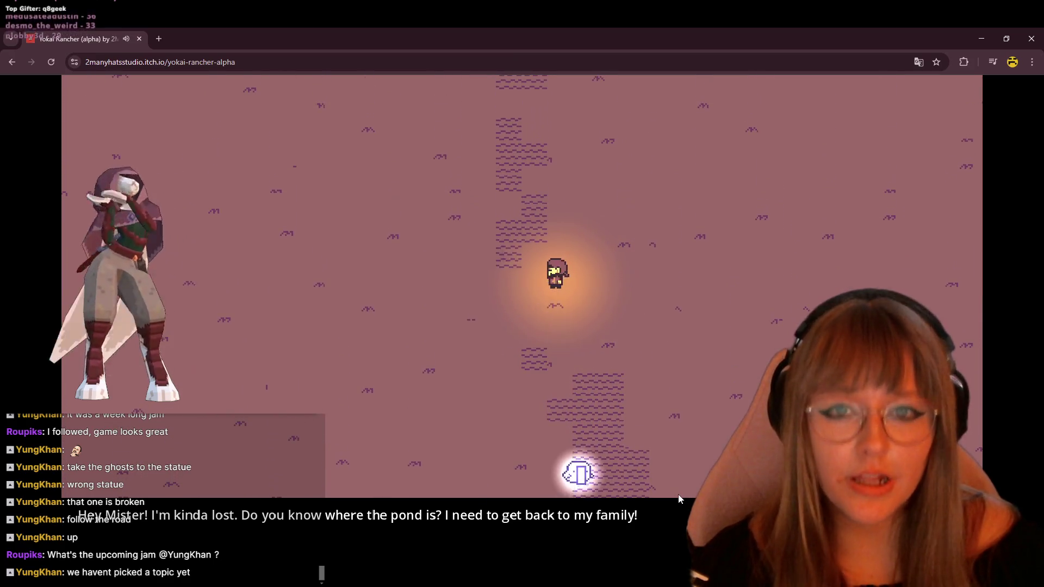
{"action": "key", "text": "Up"}
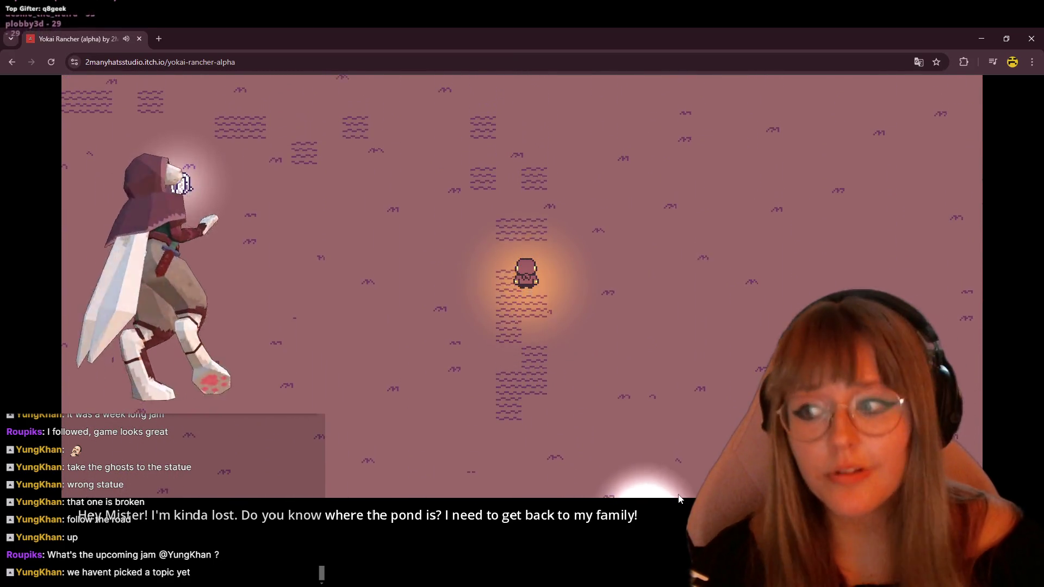
{"action": "key", "text": "Down"}
{"action": "key", "text": "Right"}
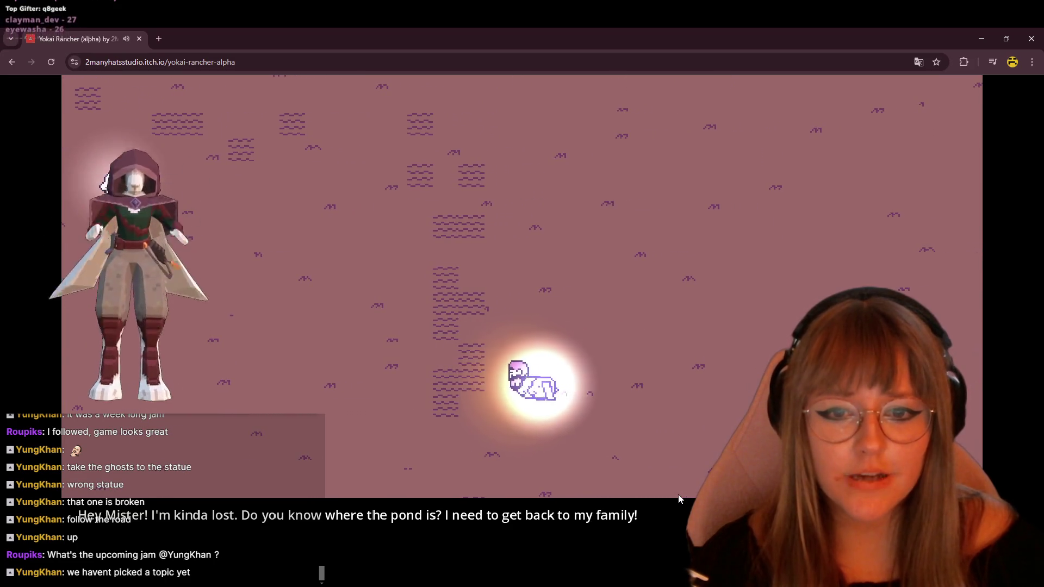
Lead the ghost left, then up-left toward the trees.
{"action": "key", "text": "Left"}
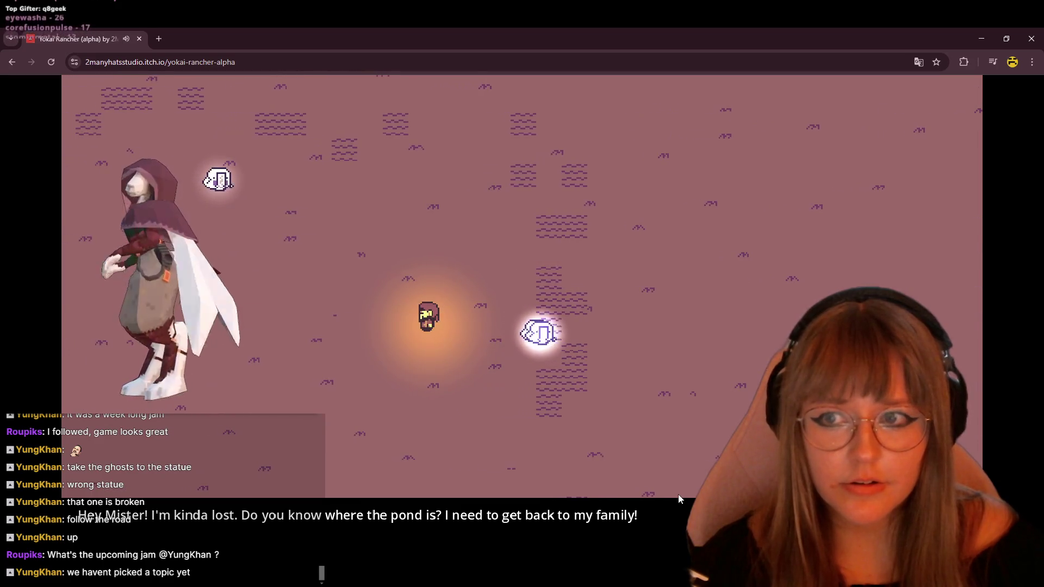
{"action": "key", "text": "Left"}
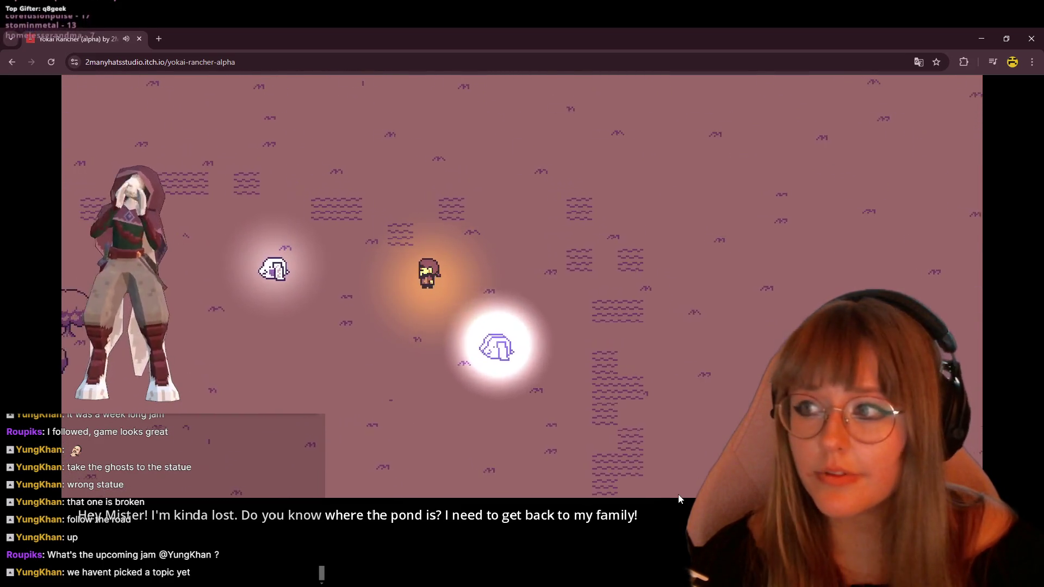
{"action": "key", "text": "Left"}
{"action": "key", "text": "Up"}
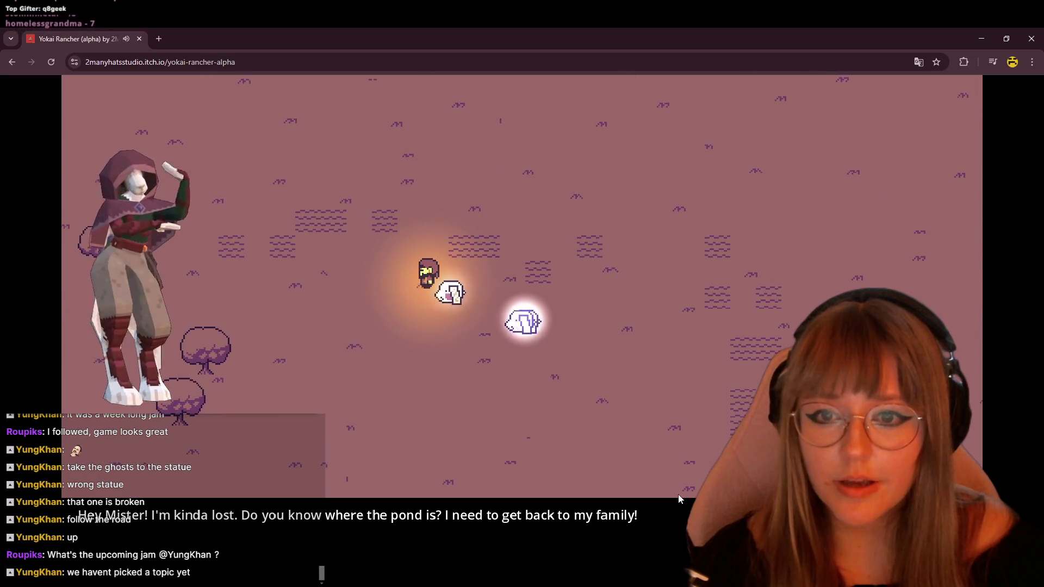
{"action": "key", "text": "Left"}
{"action": "key", "text": "Up"}
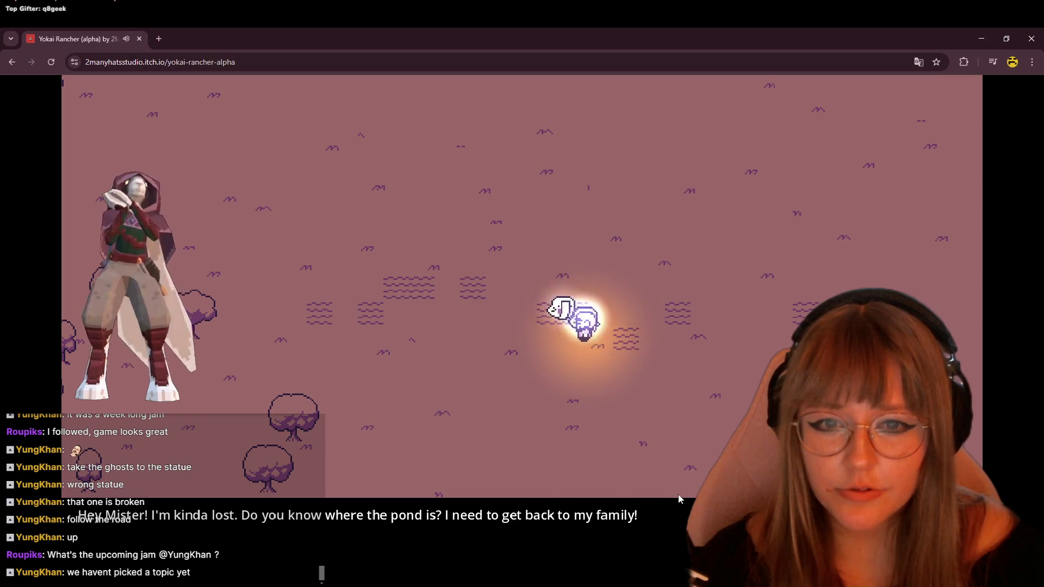
Keep walking up away from the water with the ghost following.
{"action": "key", "text": "Left"}
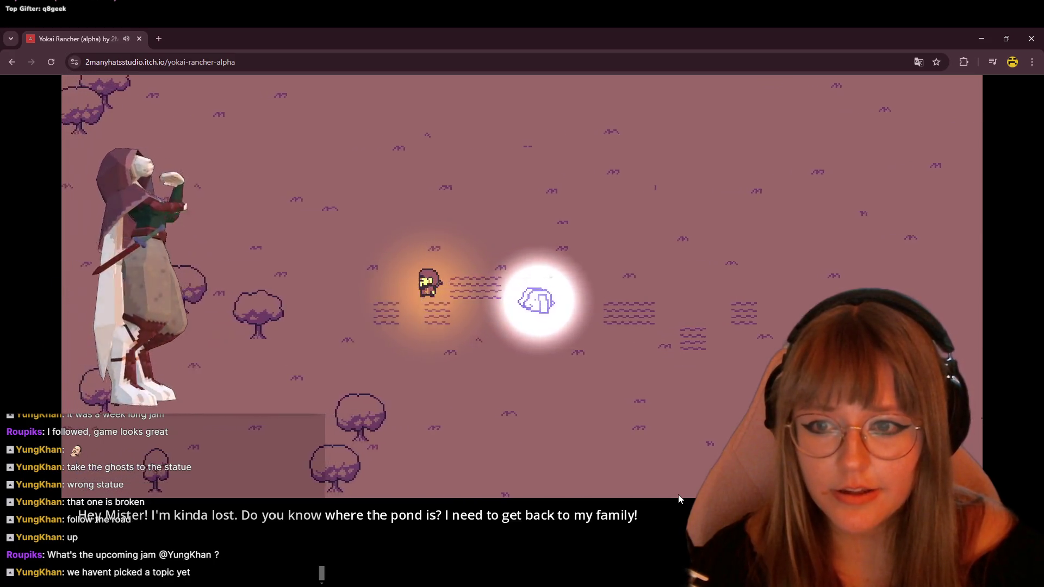
{"action": "key", "text": "Up"}
{"action": "key", "text": "Up"}
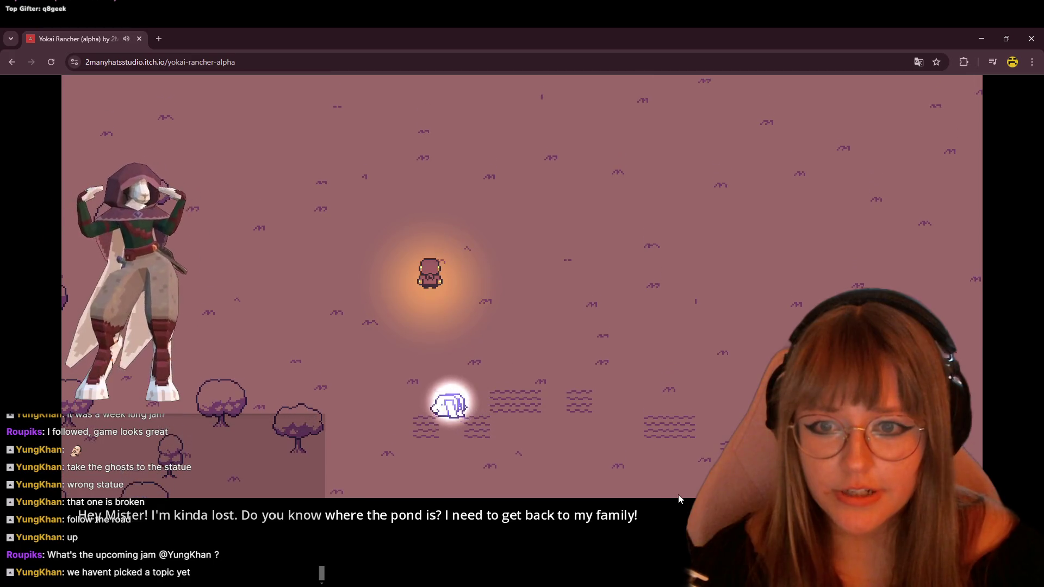
{"action": "key", "text": "Left"}
{"action": "key", "text": "Up"}
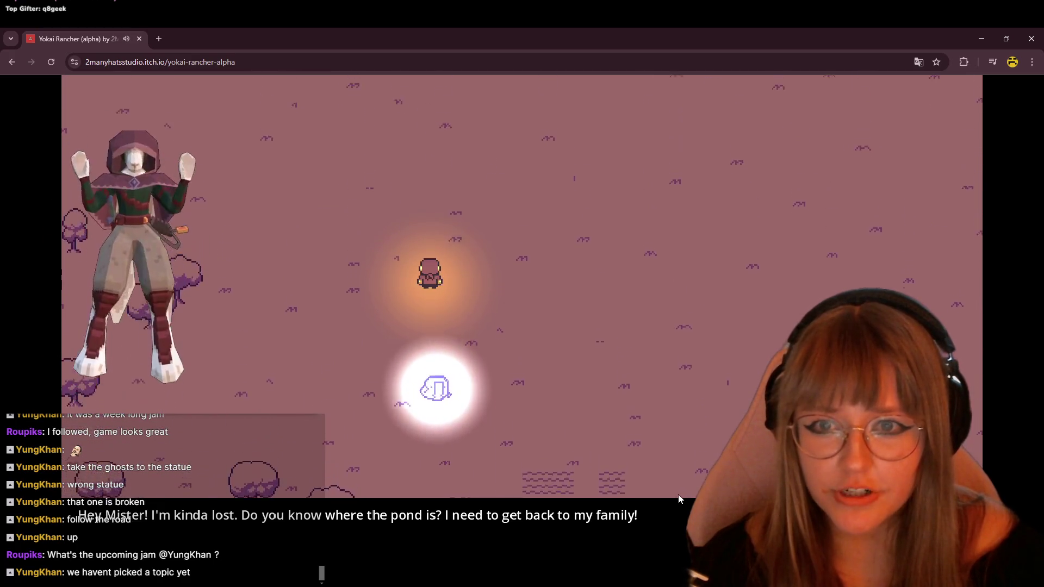
{"action": "key", "text": "Right"}
{"action": "key", "text": "Up"}
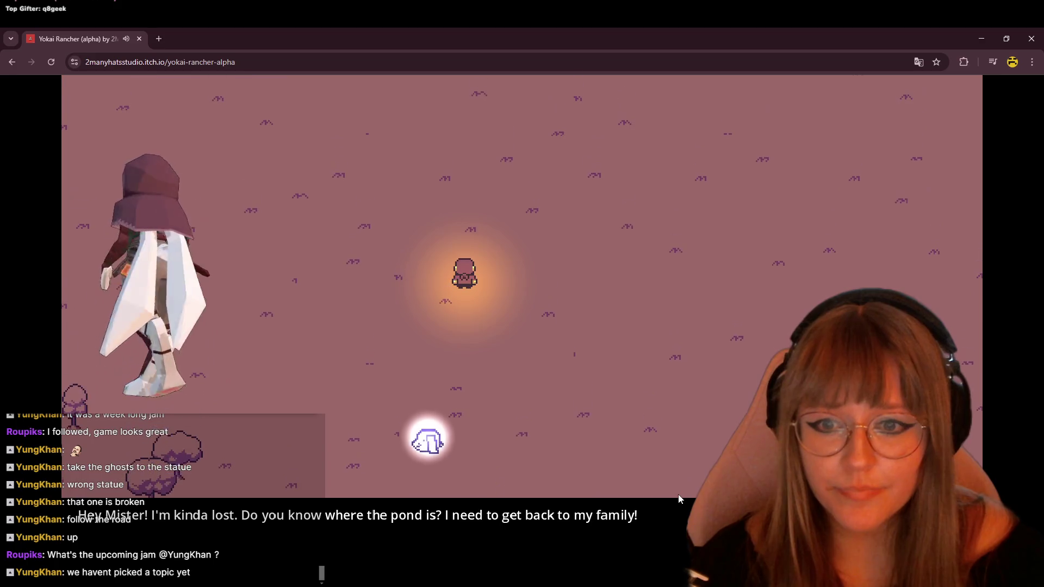
{"action": "key", "text": "Up"}
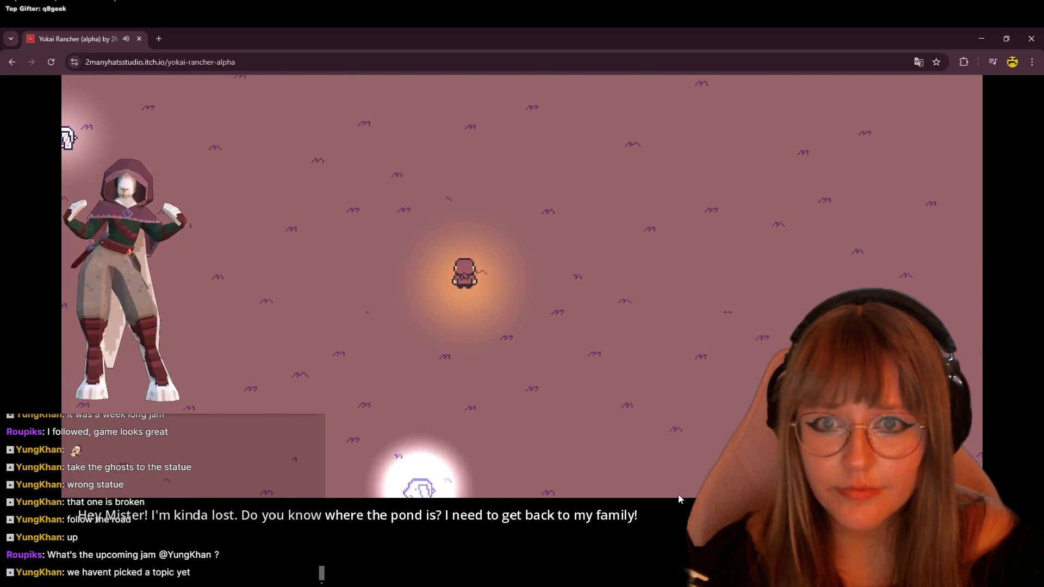
Walk back down to the trailing ghost so both ghosts cluster beside the player.
{"action": "key", "text": "Left"}
{"action": "key", "text": "Left"}
{"action": "key", "text": "Down"}
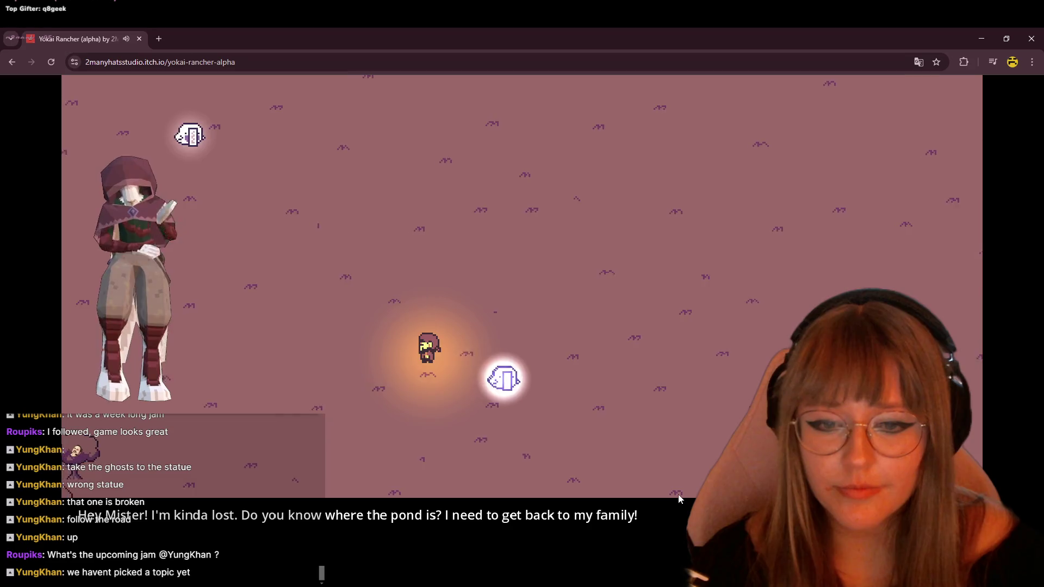
{"action": "key", "text": "Left"}
{"action": "key", "text": "Up"}
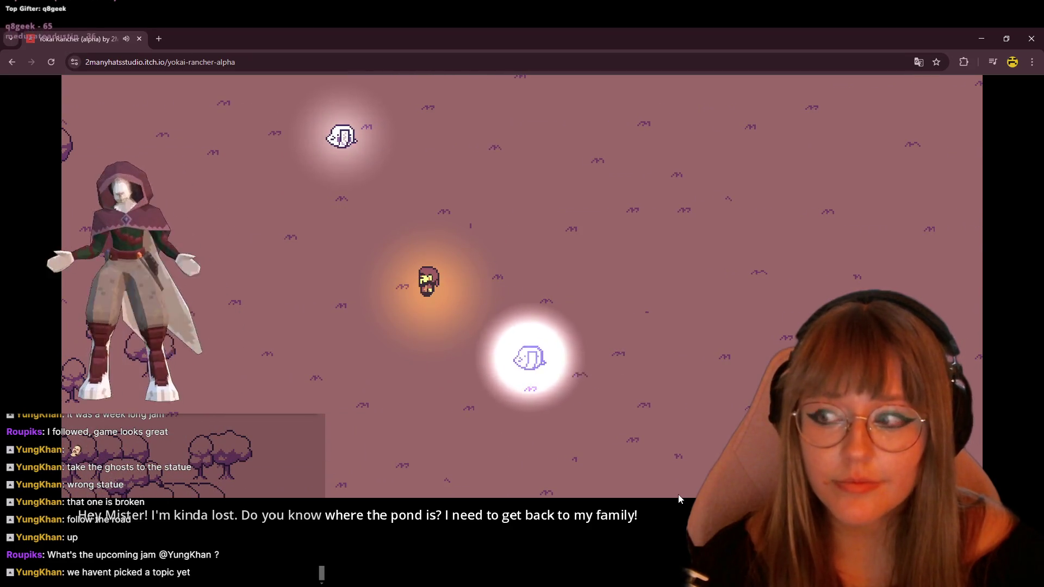
{"action": "key", "text": "Up"}
{"action": "key", "text": "Down"}
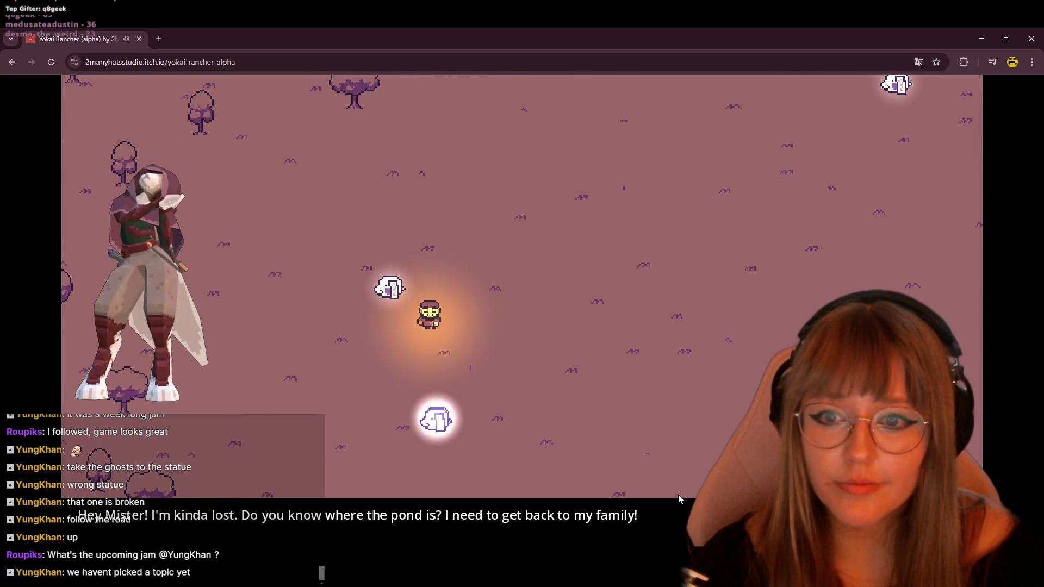
{"action": "key", "text": "Down"}
{"action": "key", "text": "Right"}
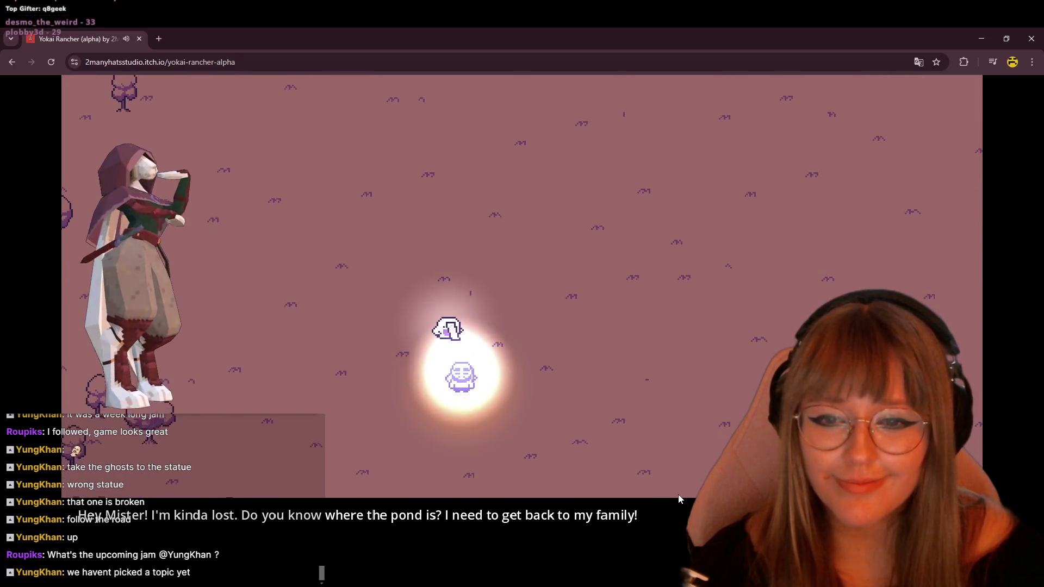
Herd the ghost pair right across the field, then regroup with the trailing ghost.
{"action": "key", "text": "Right"}
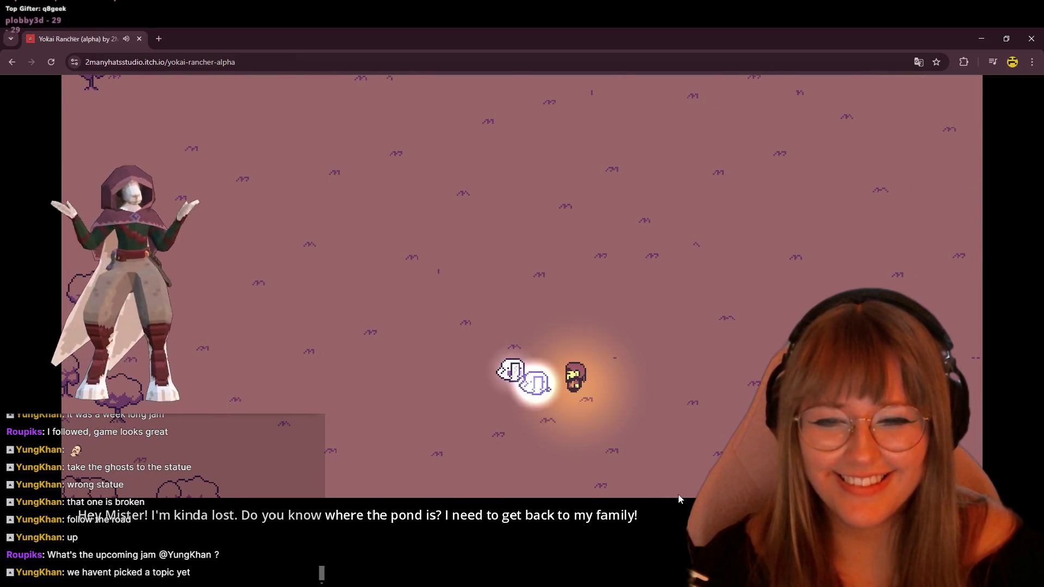
{"action": "key", "text": "Right"}
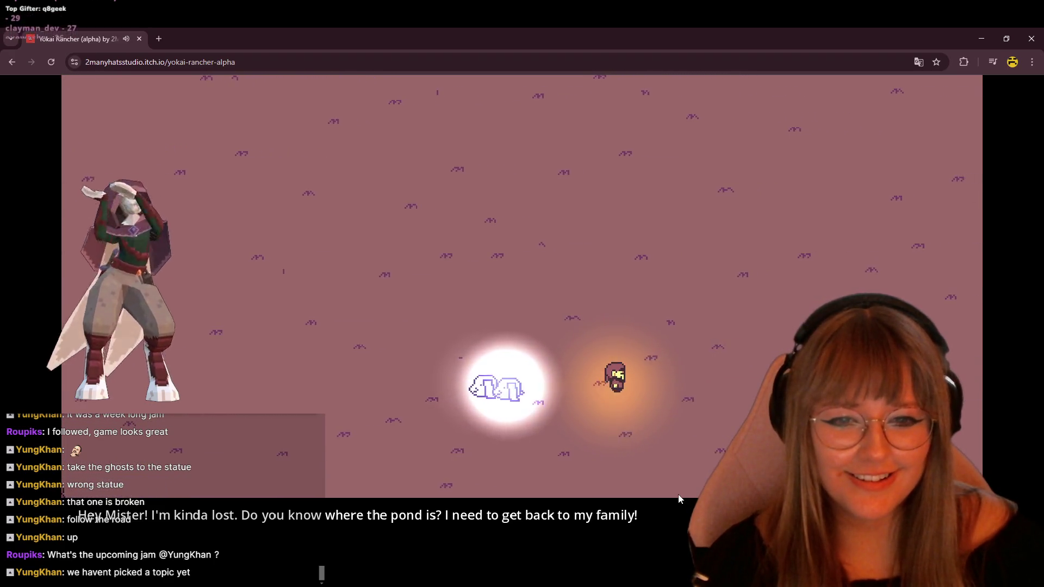
{"action": "key", "text": "Up"}
{"action": "key", "text": "Right"}
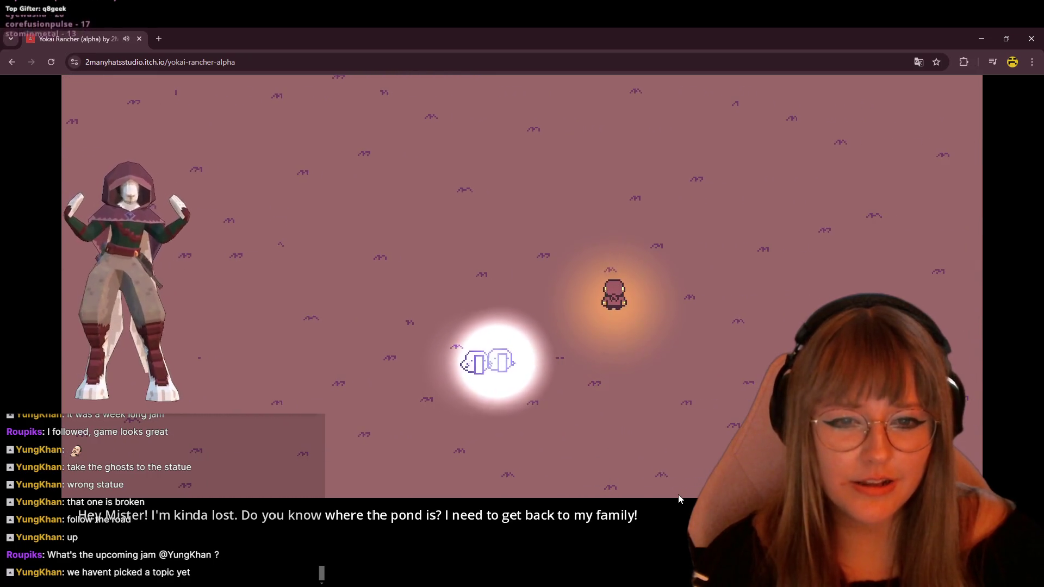
{"action": "key", "text": "Up"}
{"action": "key", "text": "Right"}
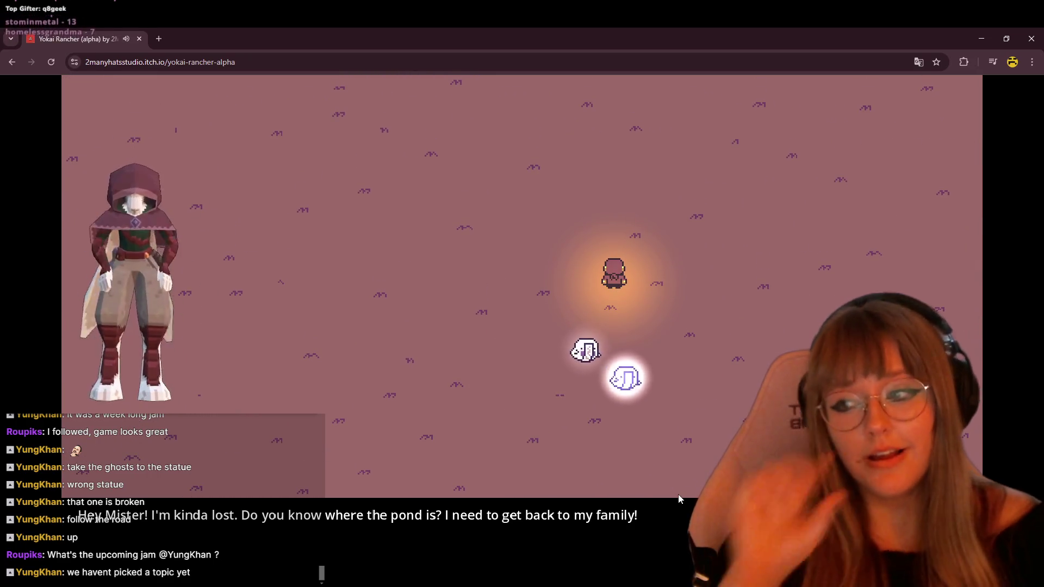
{"action": "key", "text": "Right"}
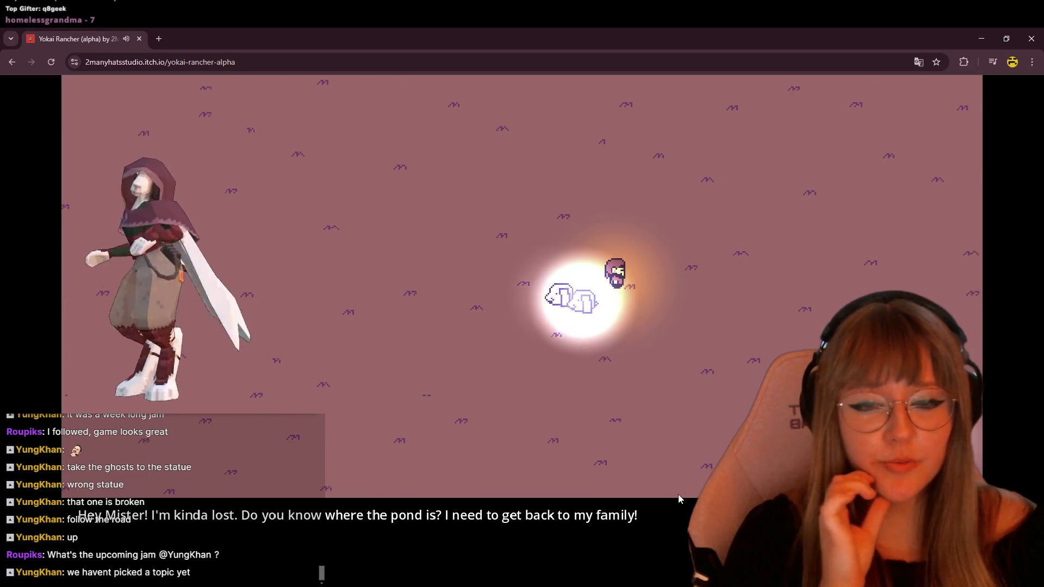
{"action": "key", "text": "Down"}
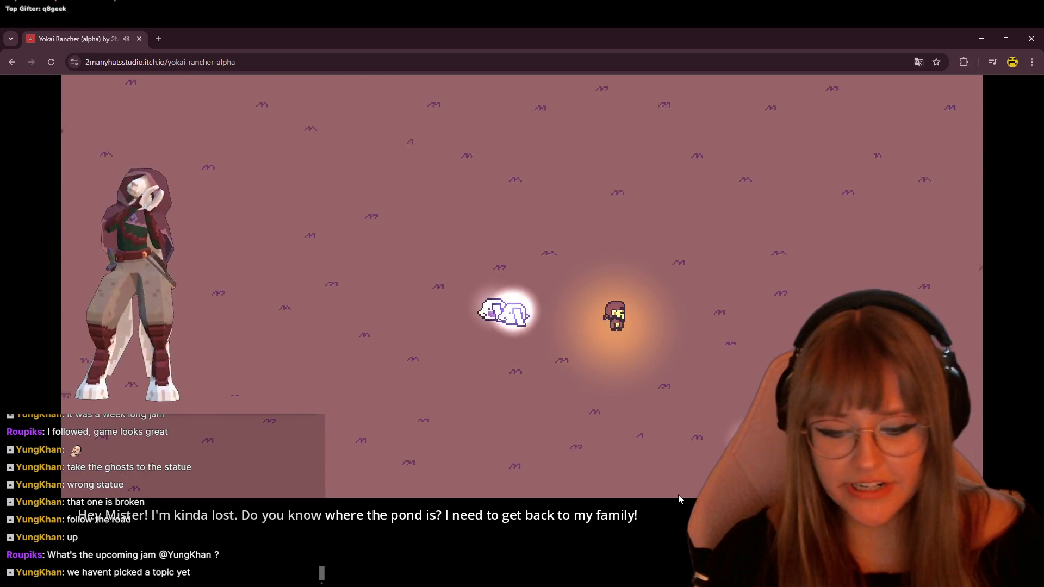
{"action": "key", "text": "Down"}
{"action": "key", "text": "Left"}
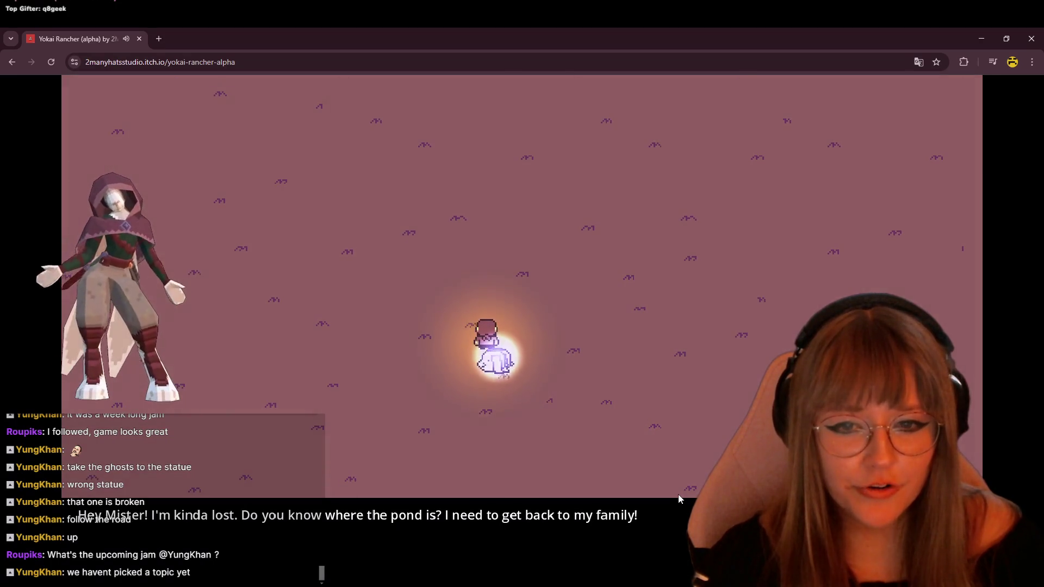
Lead the glowing ghost north to the striped water and along its edge.
{"action": "key", "text": "Up"}
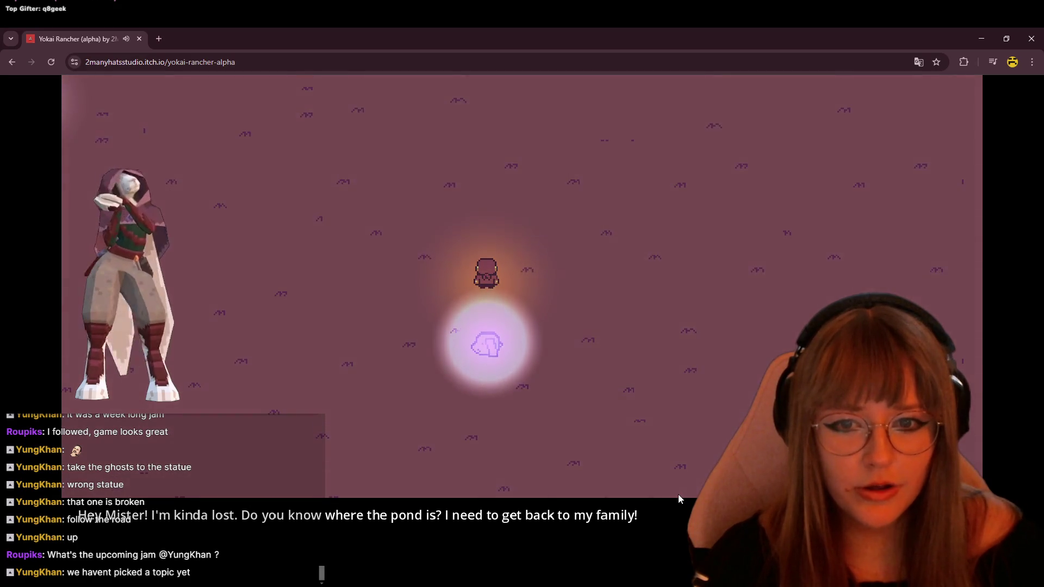
{"action": "key", "text": "Up"}
{"action": "key", "text": "Up"}
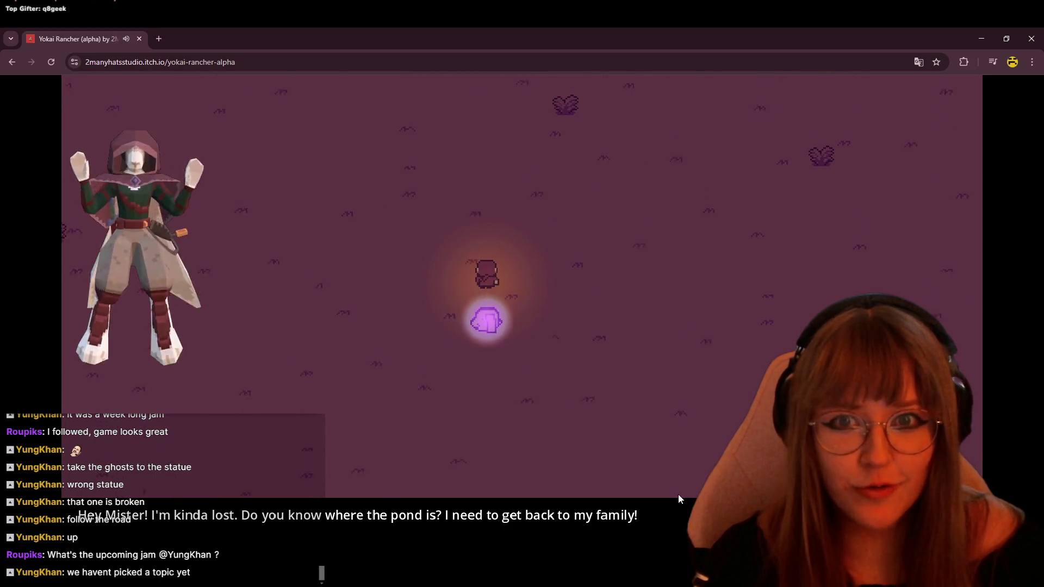
{"action": "key", "text": "Up"}
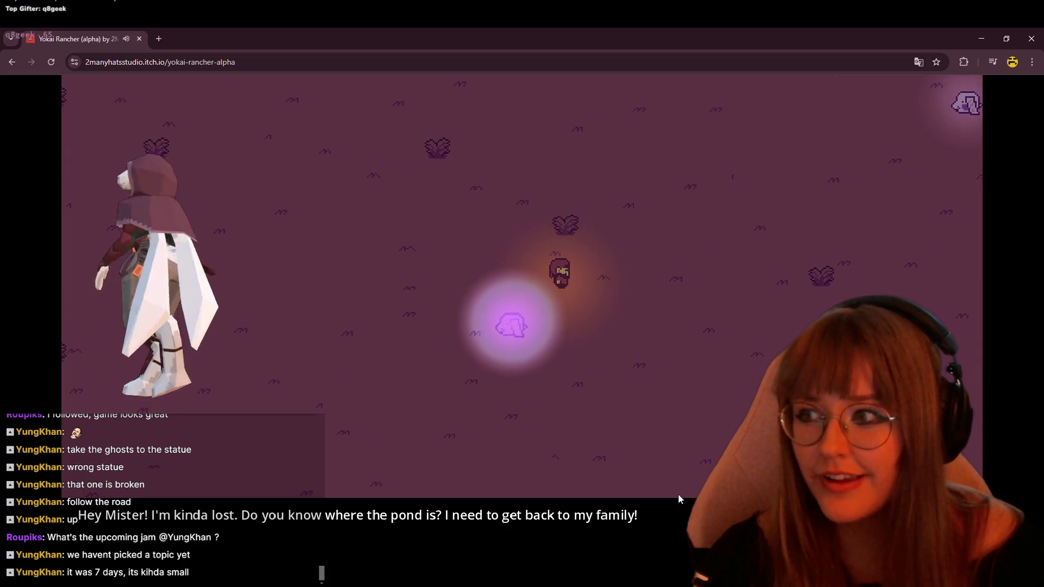
{"action": "key", "text": "Up"}
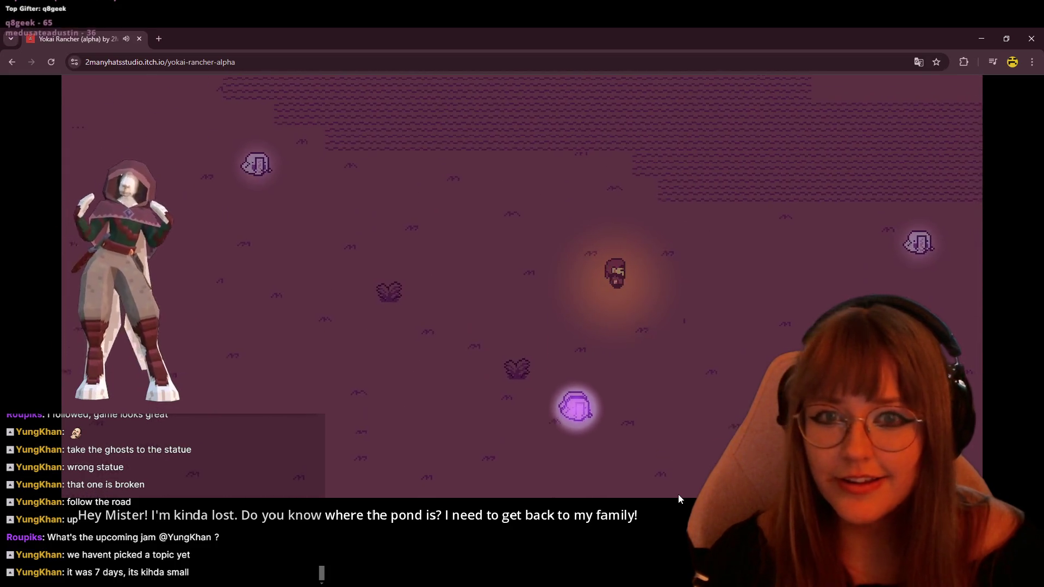
{"action": "key", "text": "Right"}
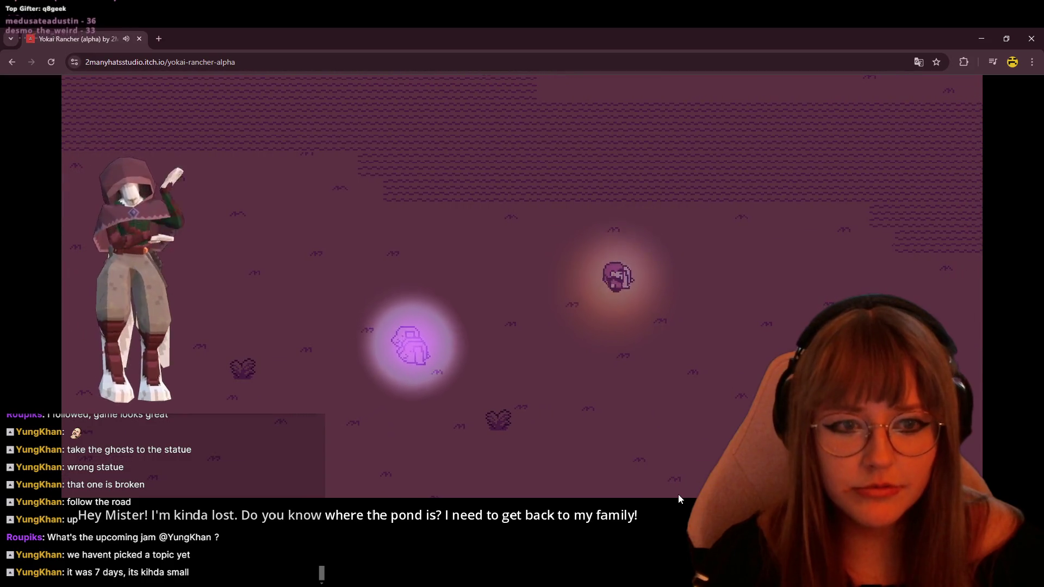
{"action": "key", "text": "Up"}
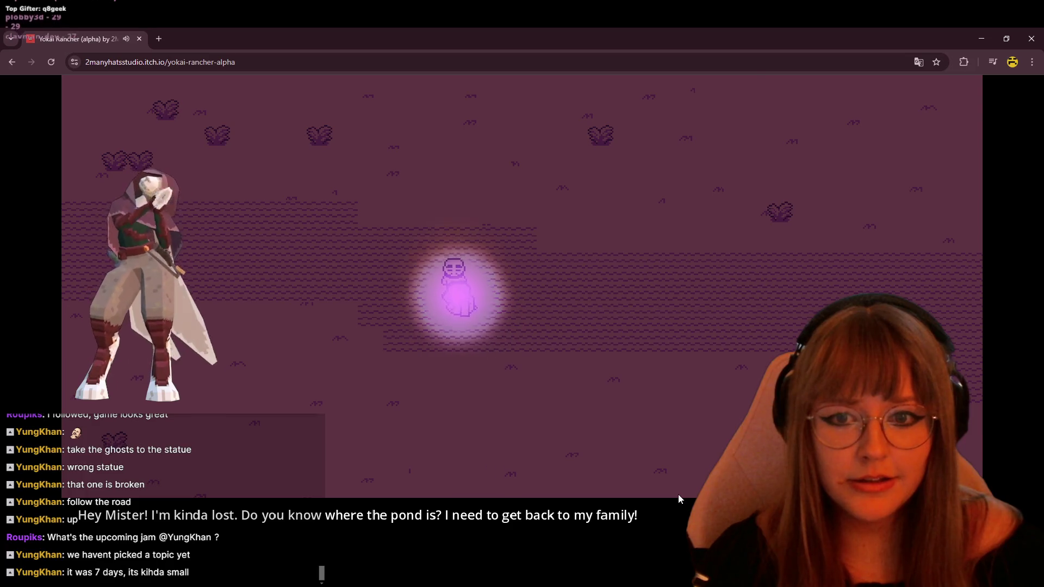
Cross the water up-left and bring the ghost up to the statue by the shrine road.
{"action": "key", "text": "Up"}
{"action": "key", "text": "Left"}
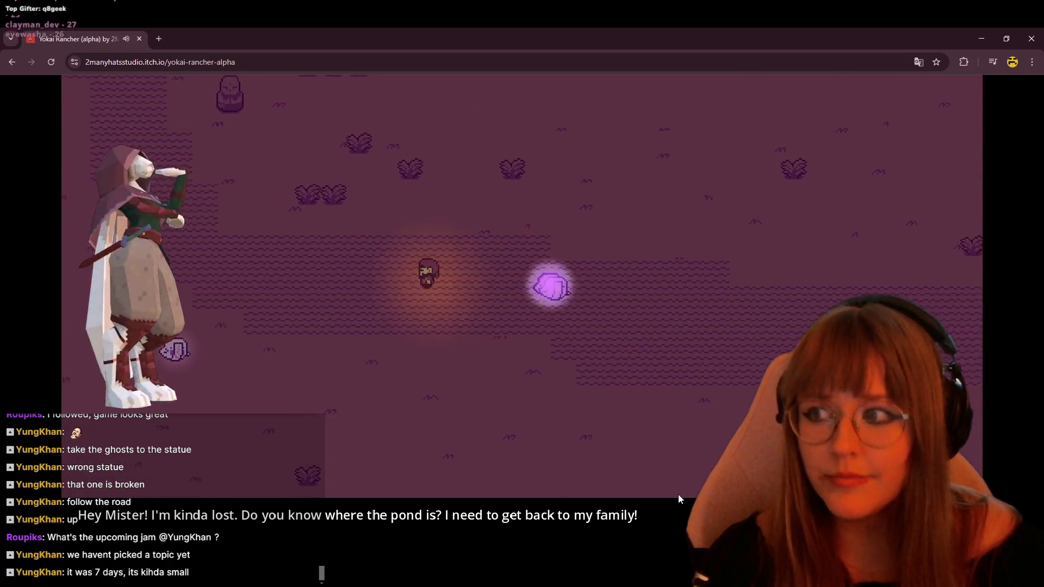
{"action": "key", "text": "Left"}
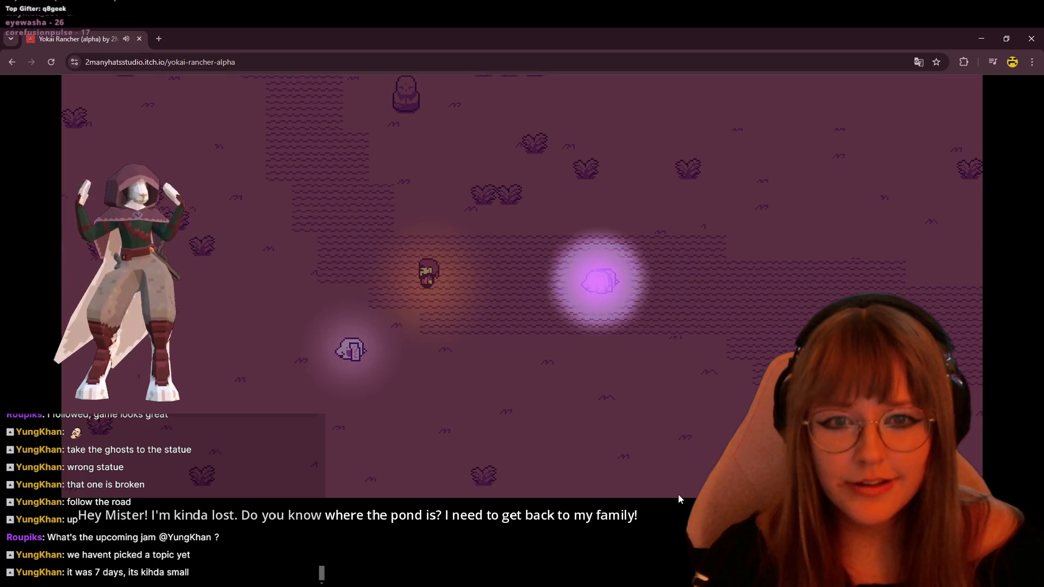
{"action": "key", "text": "Left"}
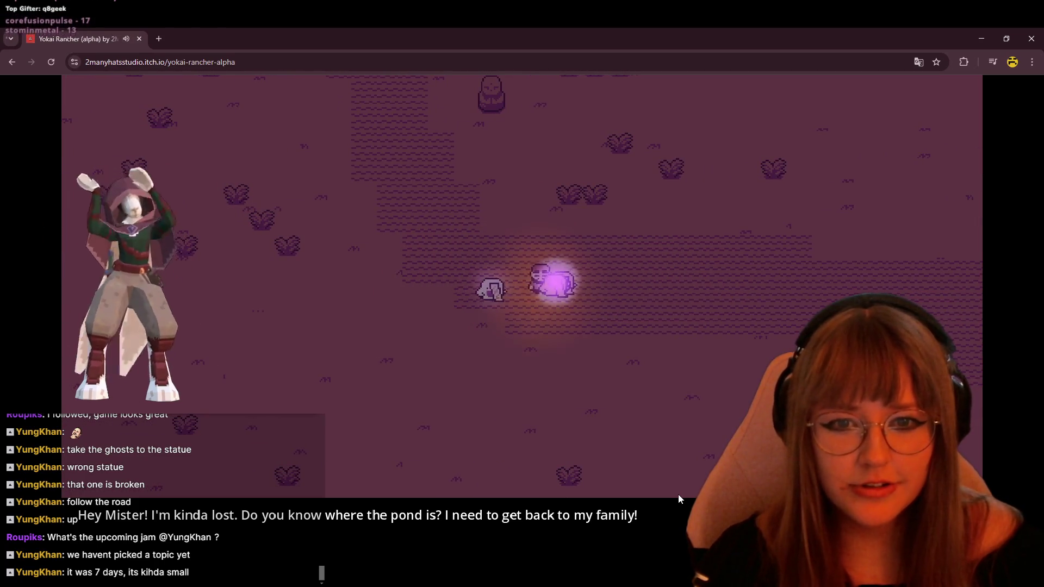
{"action": "key", "text": "Down"}
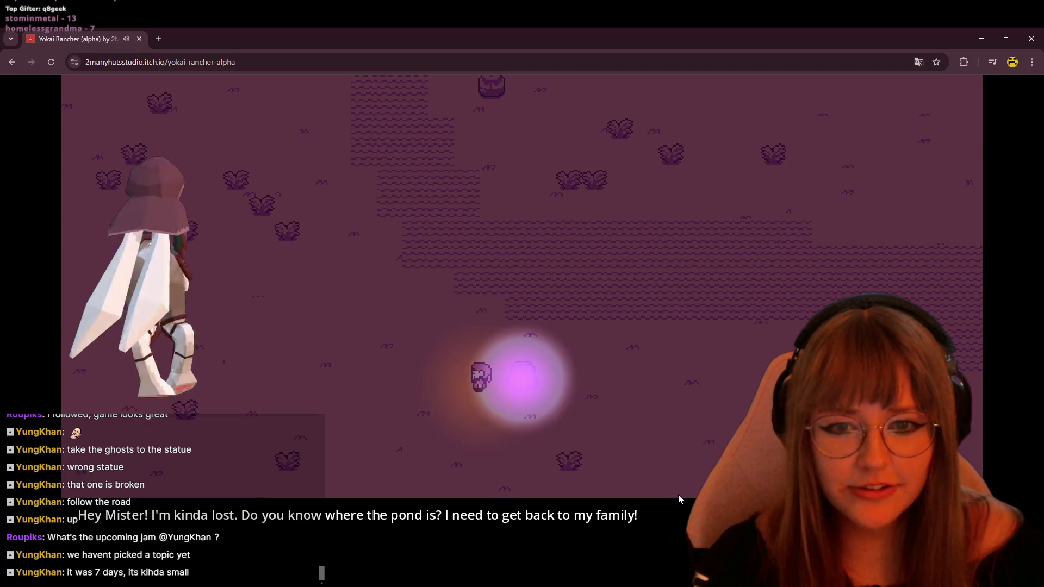
{"action": "key", "text": "Up"}
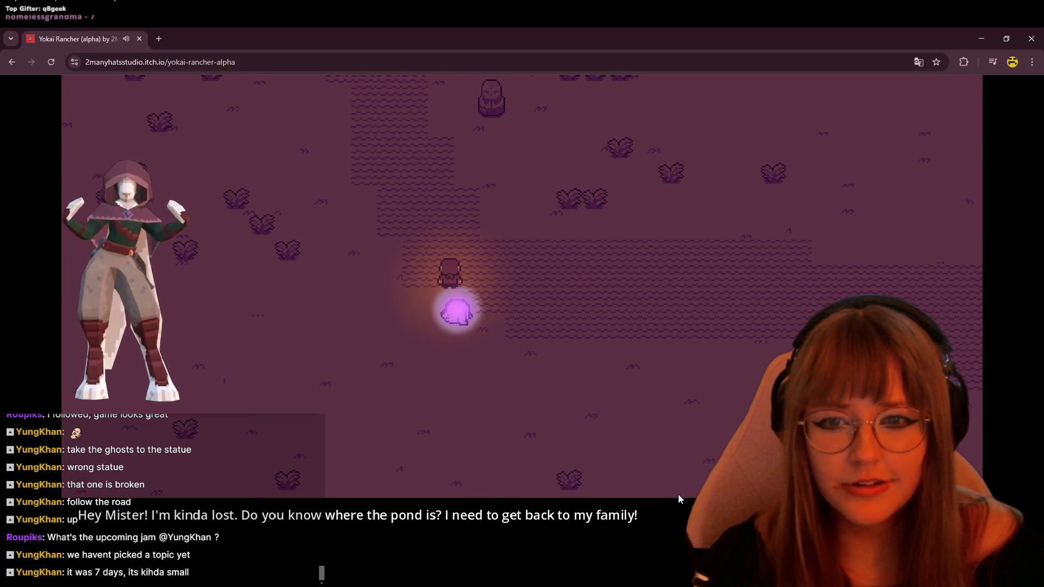
{"action": "key", "text": "Up"}
{"action": "key", "text": "Up"}
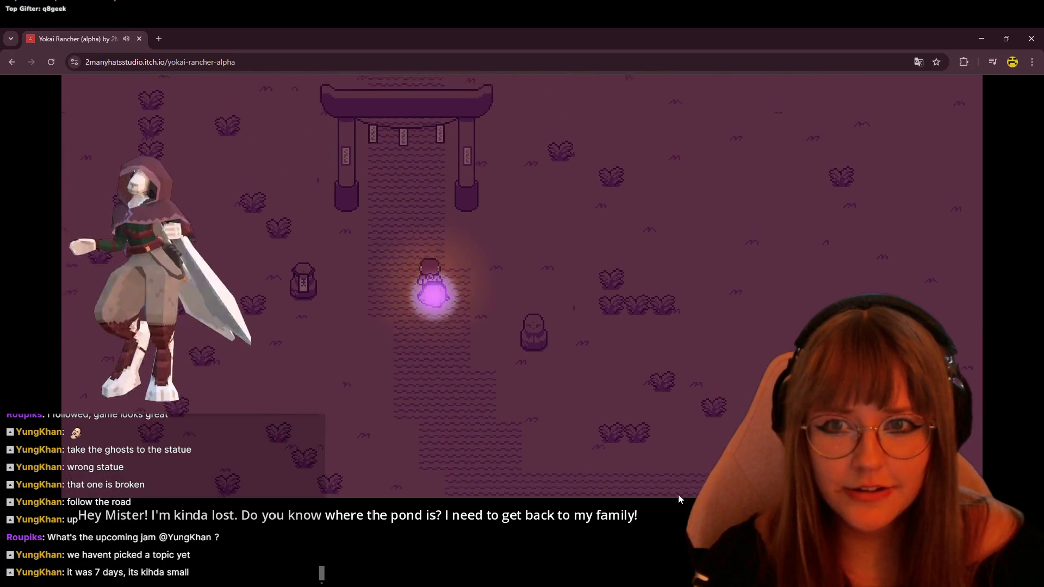
Walk up through the torii gate, detour right, then return left to the road.
{"action": "key", "text": "Up"}
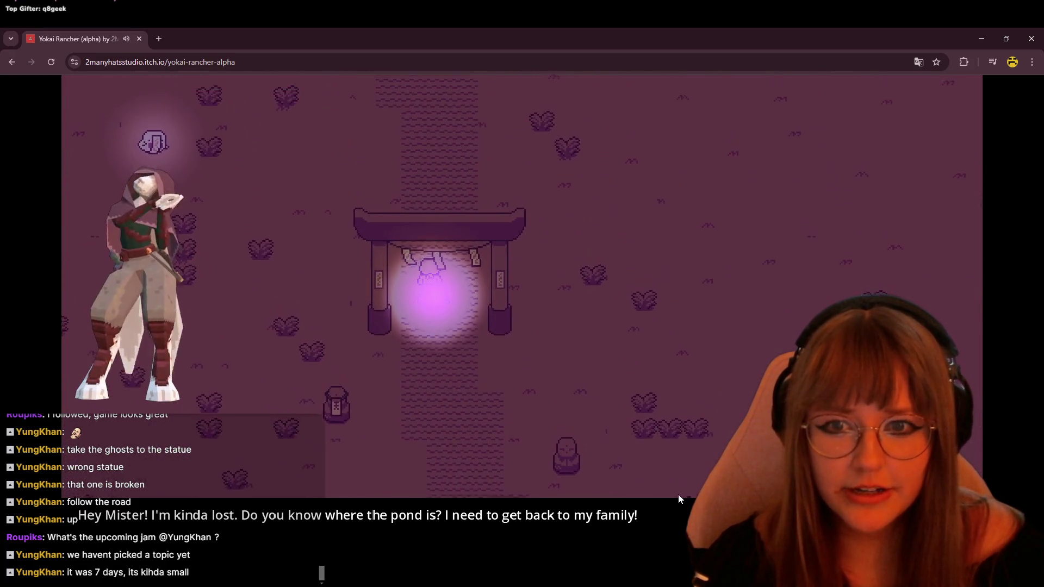
{"action": "key", "text": "Up"}
{"action": "key", "text": "Up"}
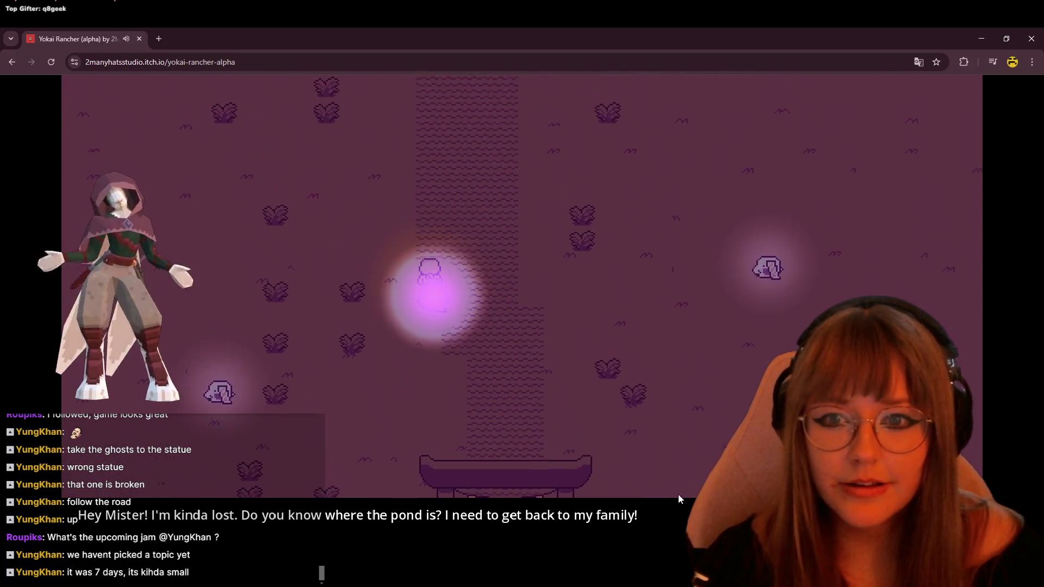
{"action": "key", "text": "Up"}
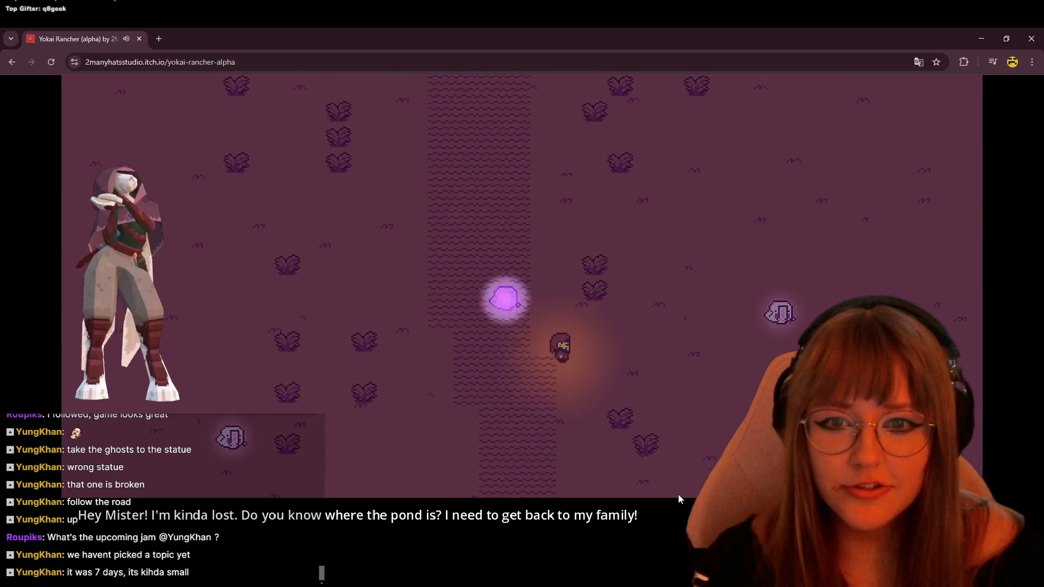
{"action": "key", "text": "Right"}
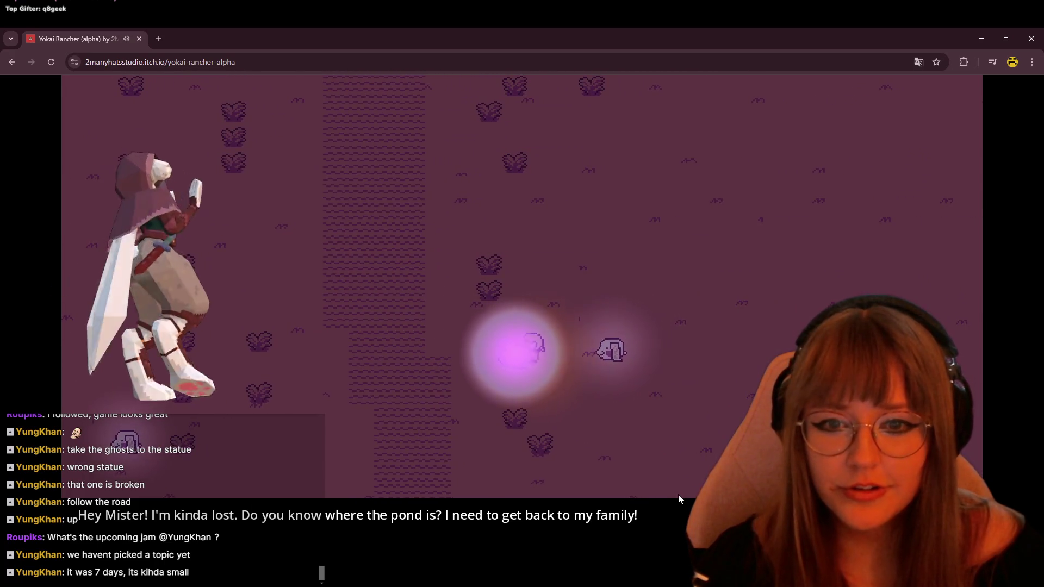
{"action": "key", "text": "Left"}
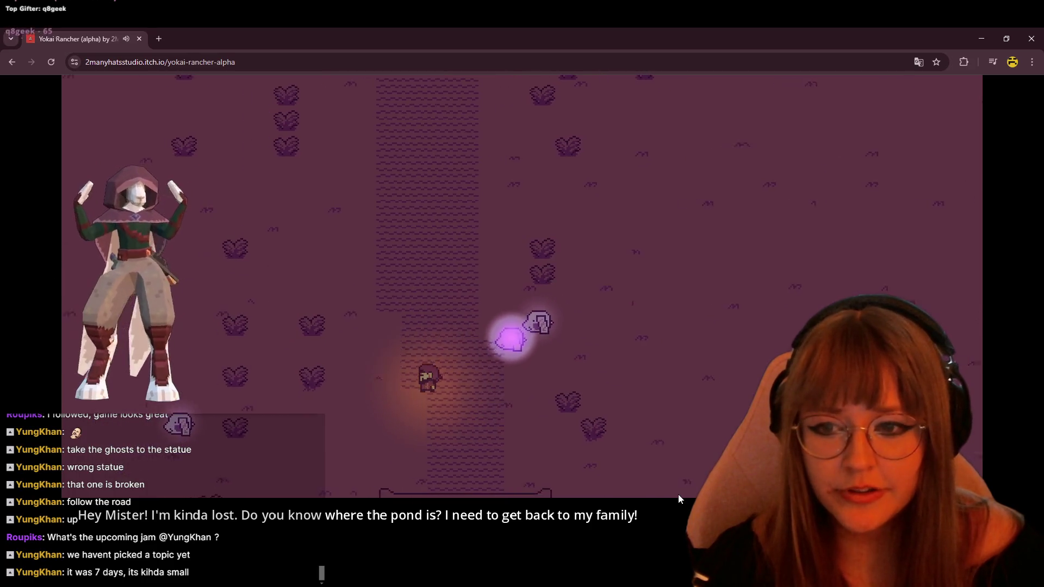
{"action": "key", "text": "Left"}
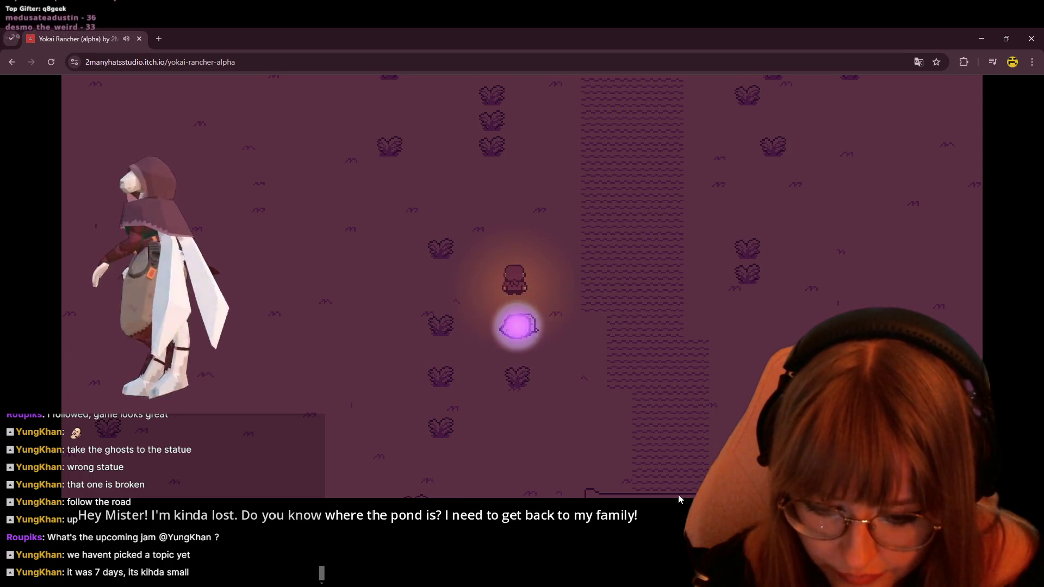
Lead the ghost up the road between the statues and off into the field.
{"action": "key", "text": "Up"}
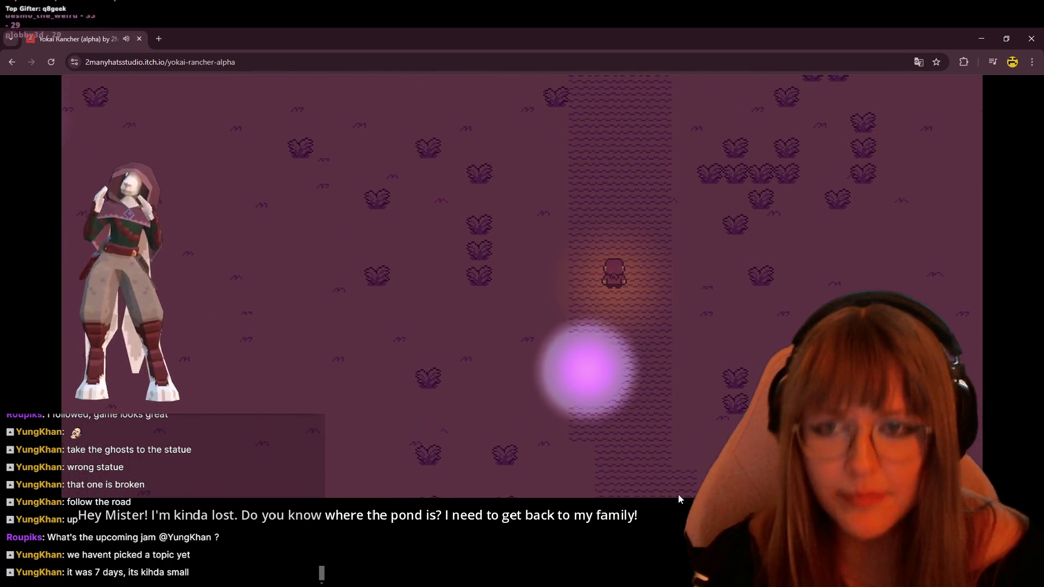
{"action": "key", "text": "Up"}
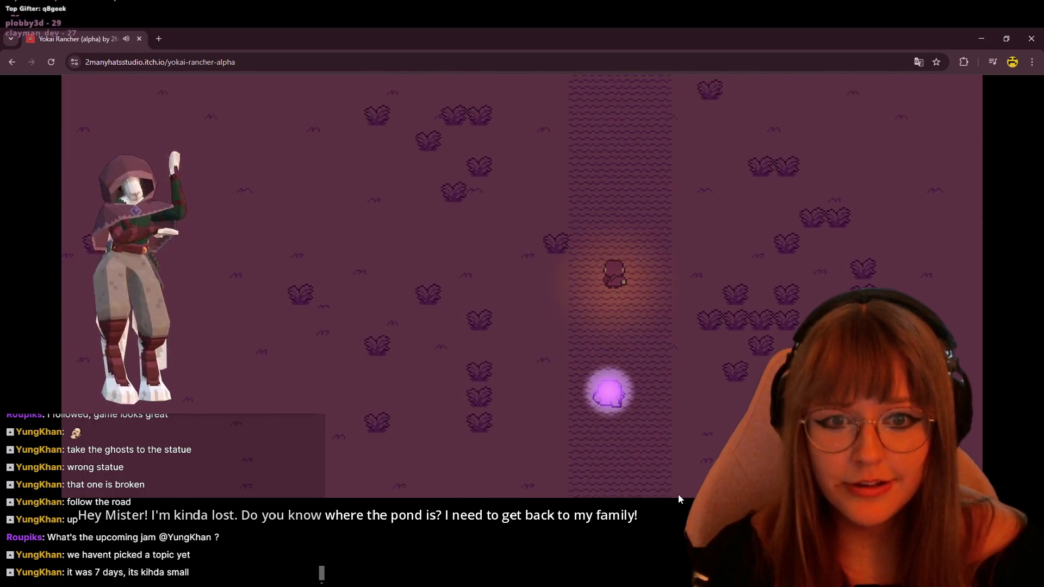
{"action": "key", "text": "Up"}
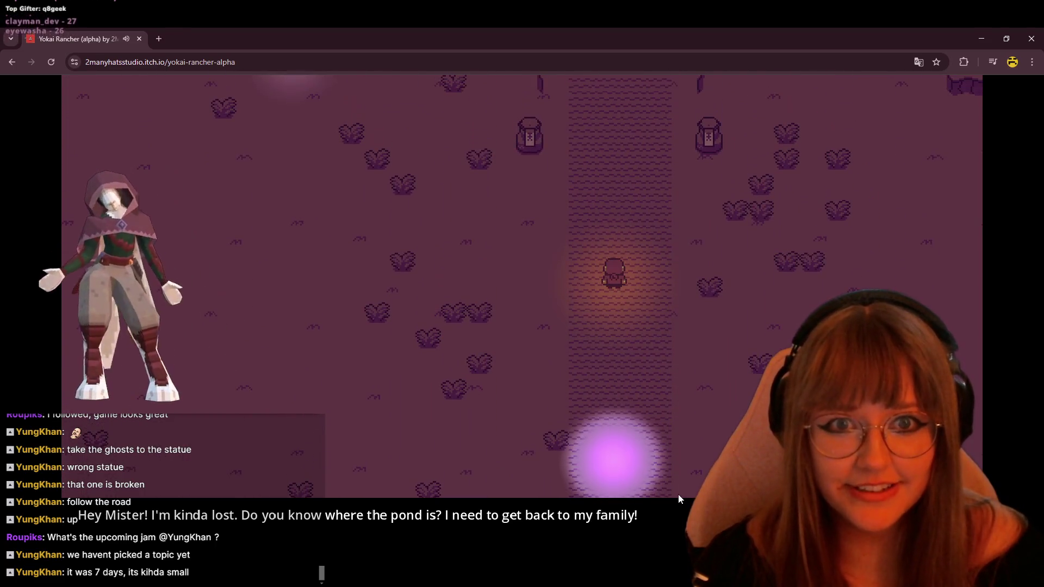
{"action": "key", "text": "Up"}
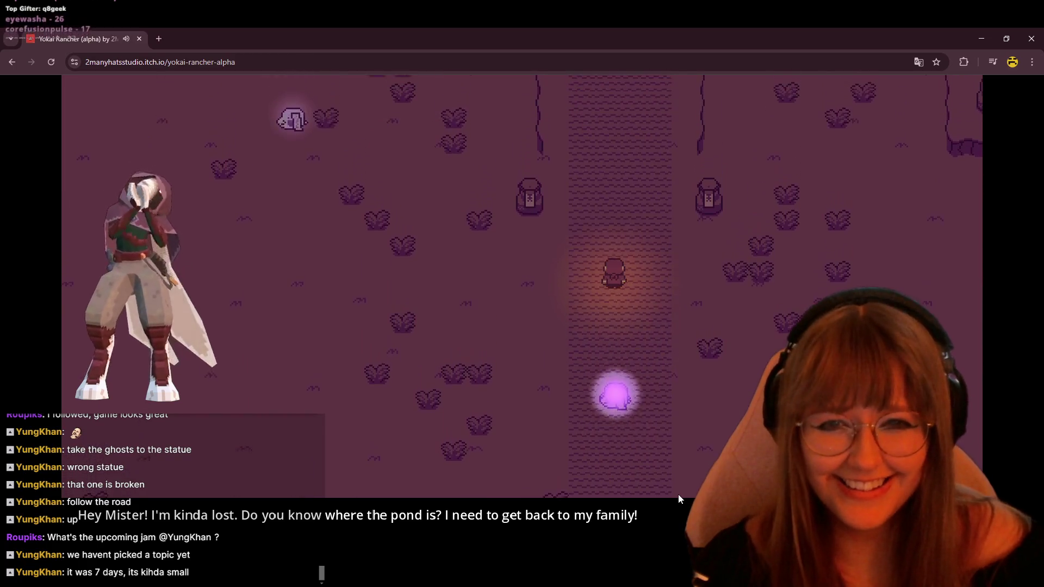
{"action": "key", "text": "Up"}
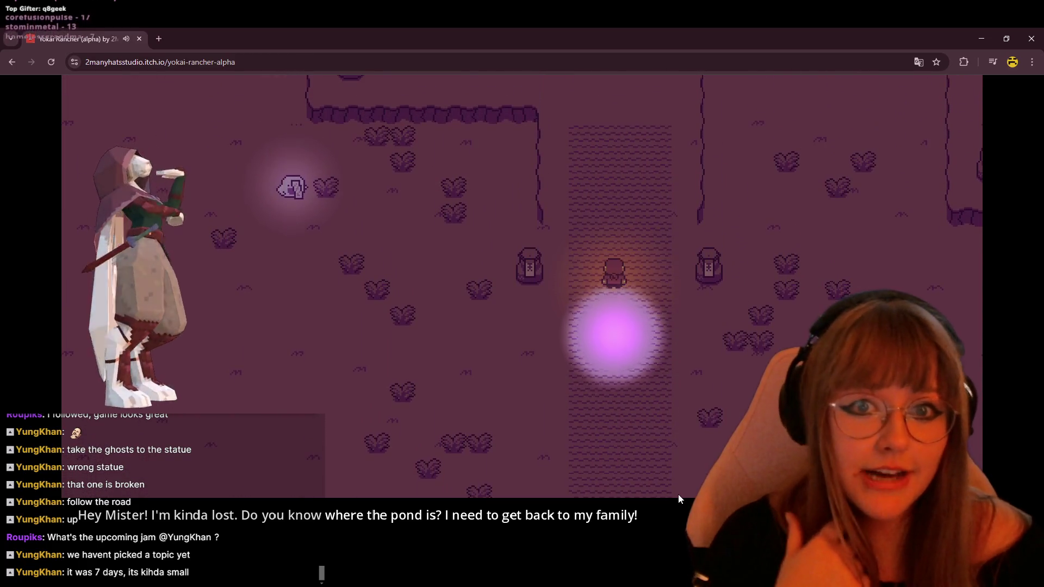
{"action": "key", "text": "Up"}
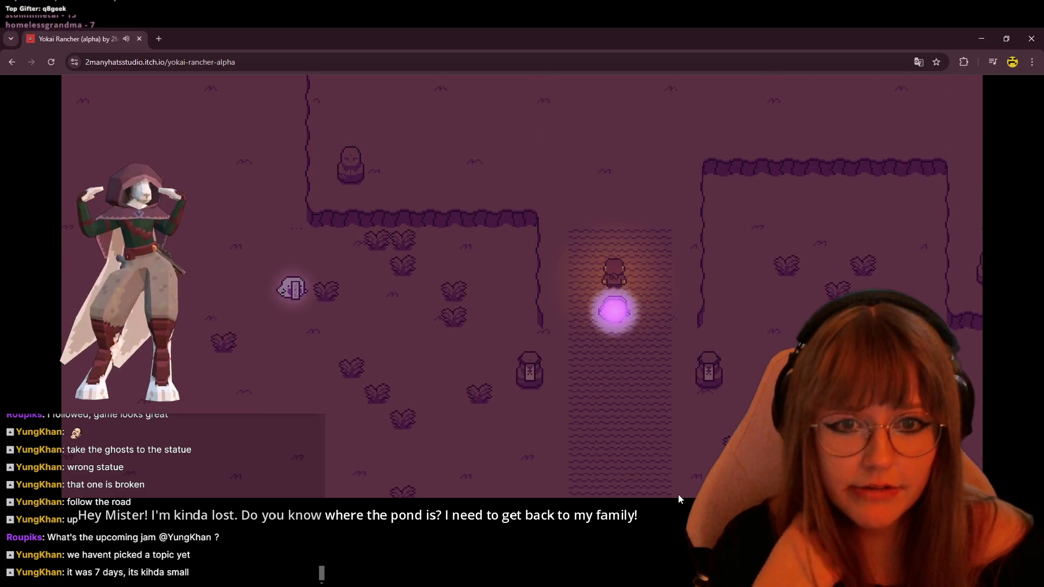
{"action": "key", "text": "Up"}
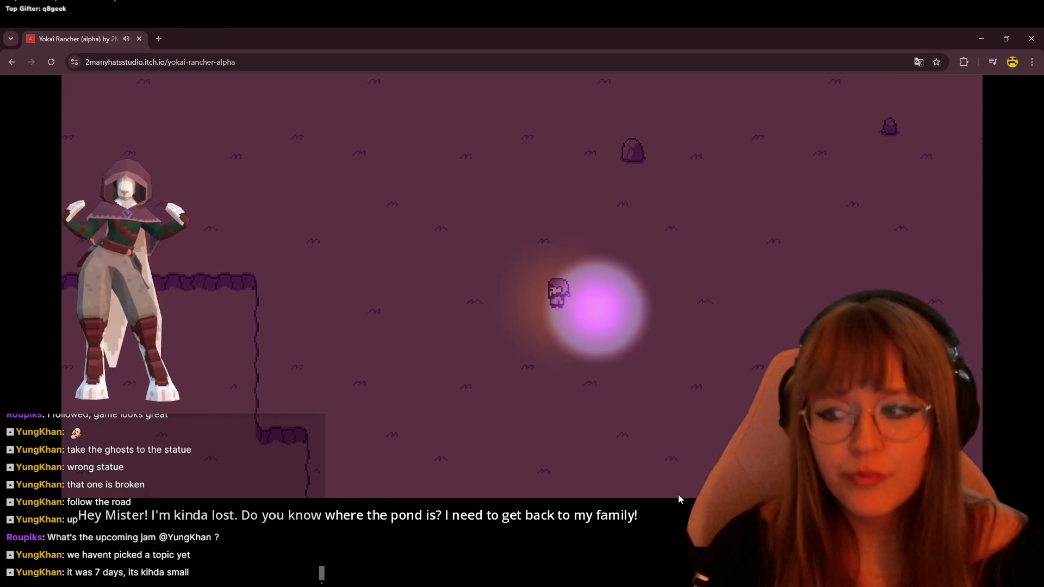
Zigzag up, right and left through the rocky field toward the cliffs, ghost following.
{"action": "key", "text": "Up"}
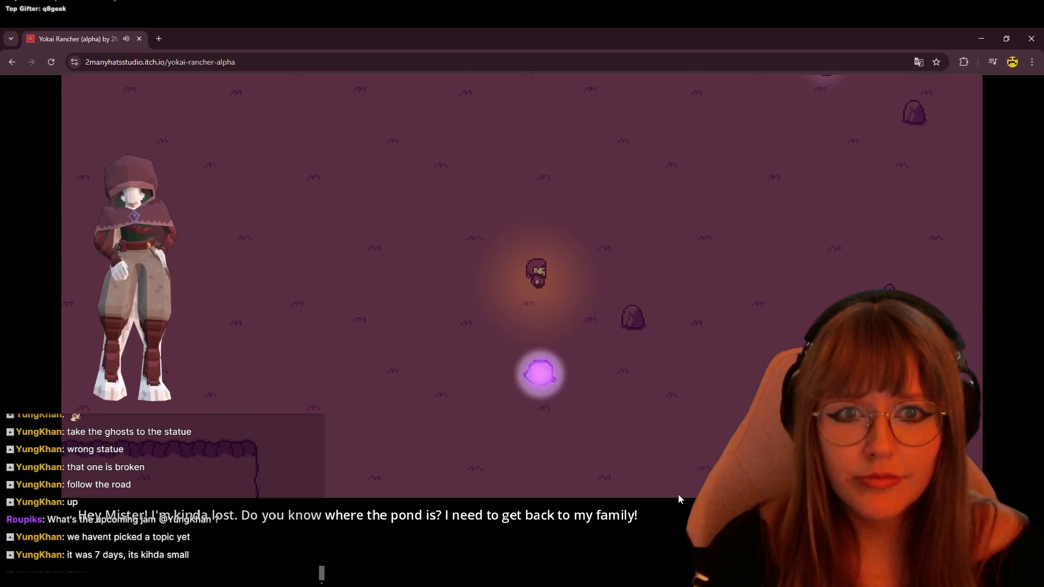
{"action": "key", "text": "Up"}
{"action": "key", "text": "Up"}
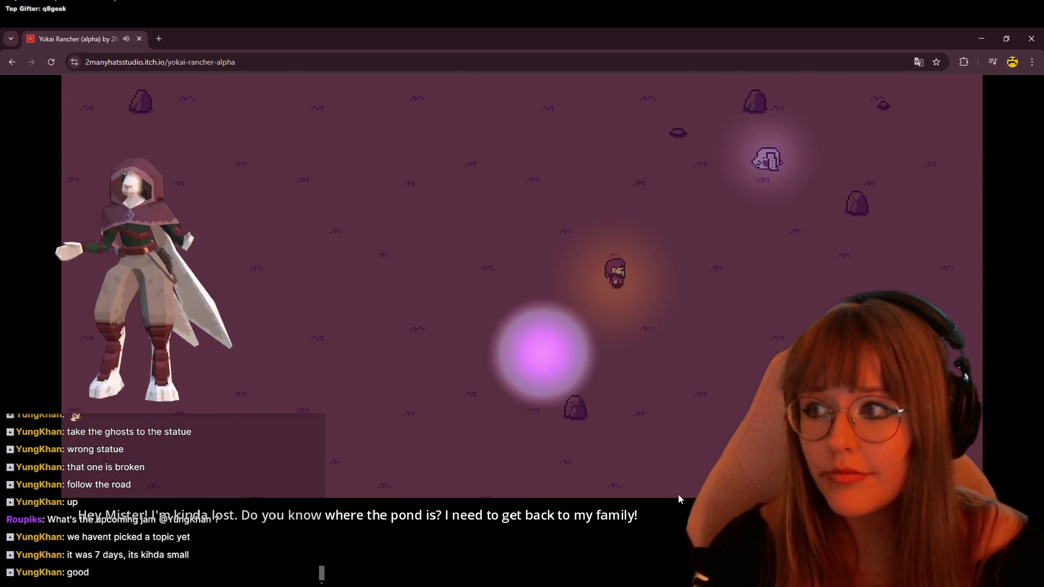
{"action": "key", "text": "Right"}
{"action": "key", "text": "Up"}
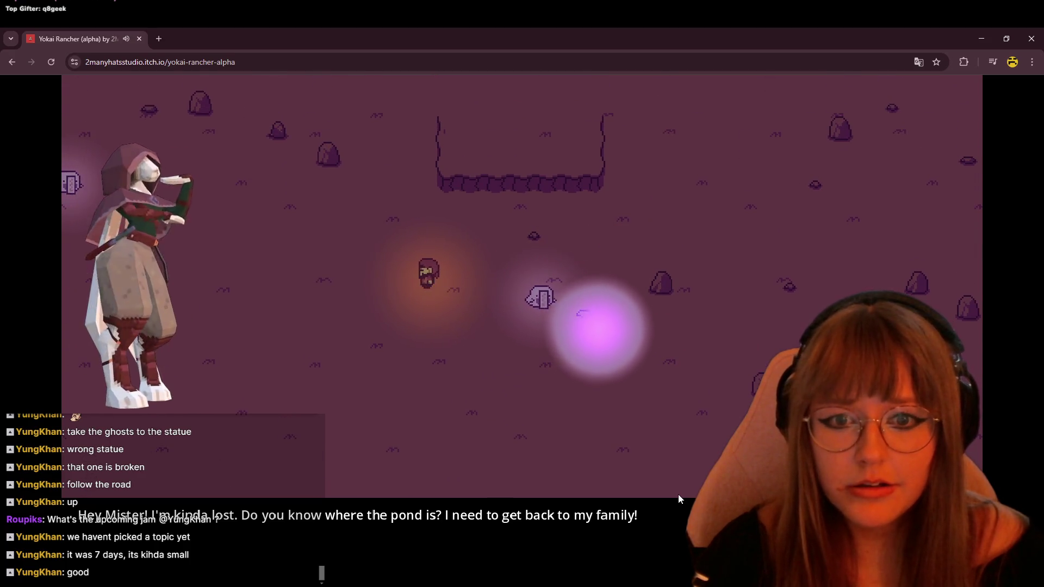
{"action": "key", "text": "Up"}
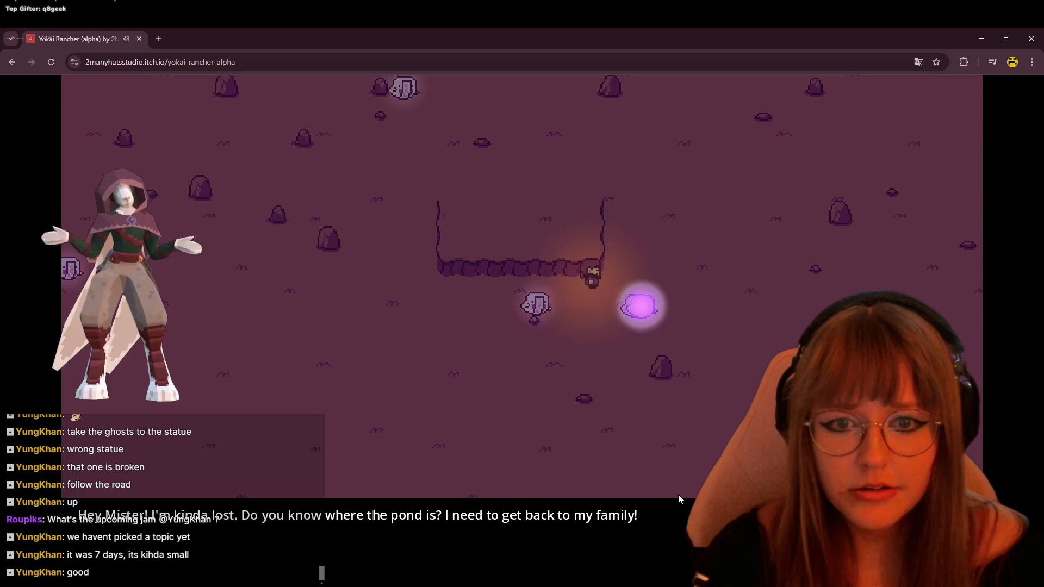
{"action": "key", "text": "Right"}
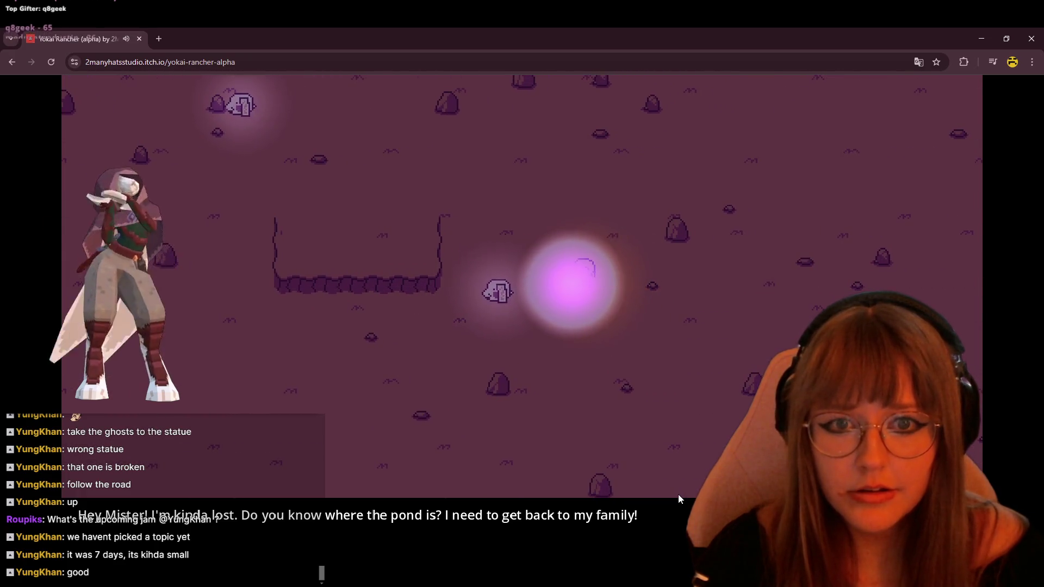
{"action": "key", "text": "Up"}
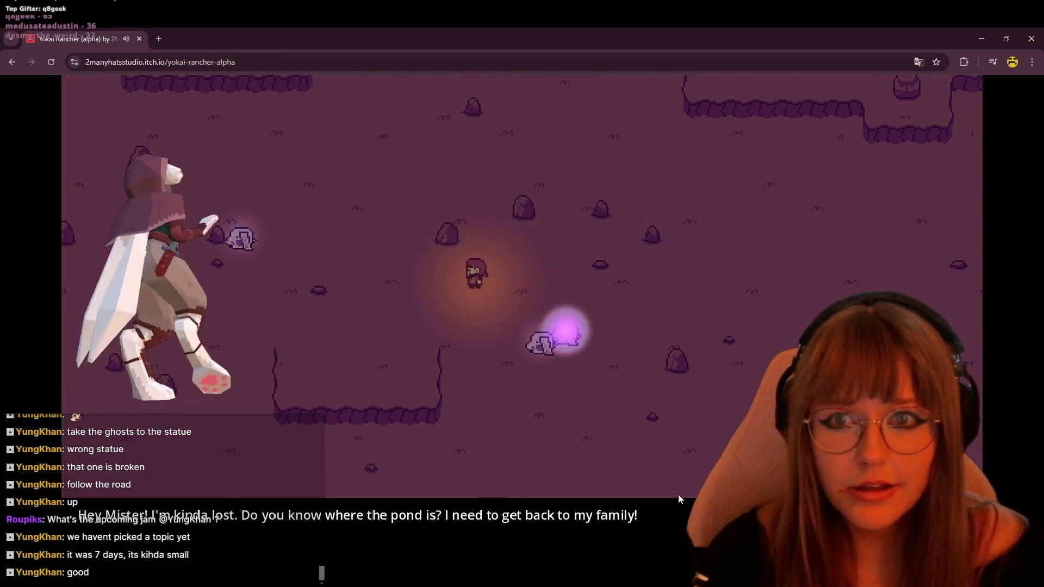
{"action": "key", "text": "Left"}
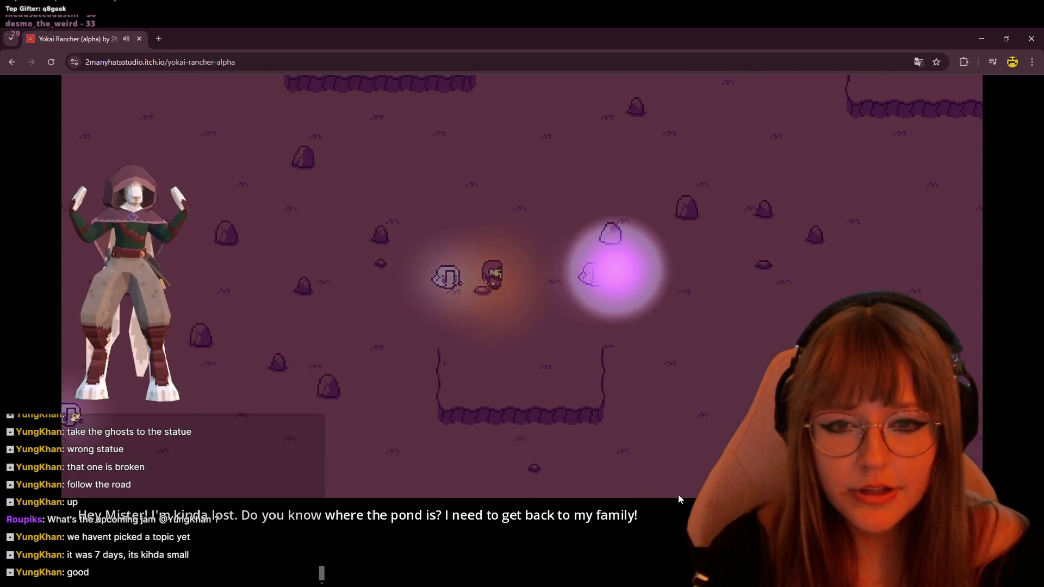
{"action": "key", "text": "Up"}
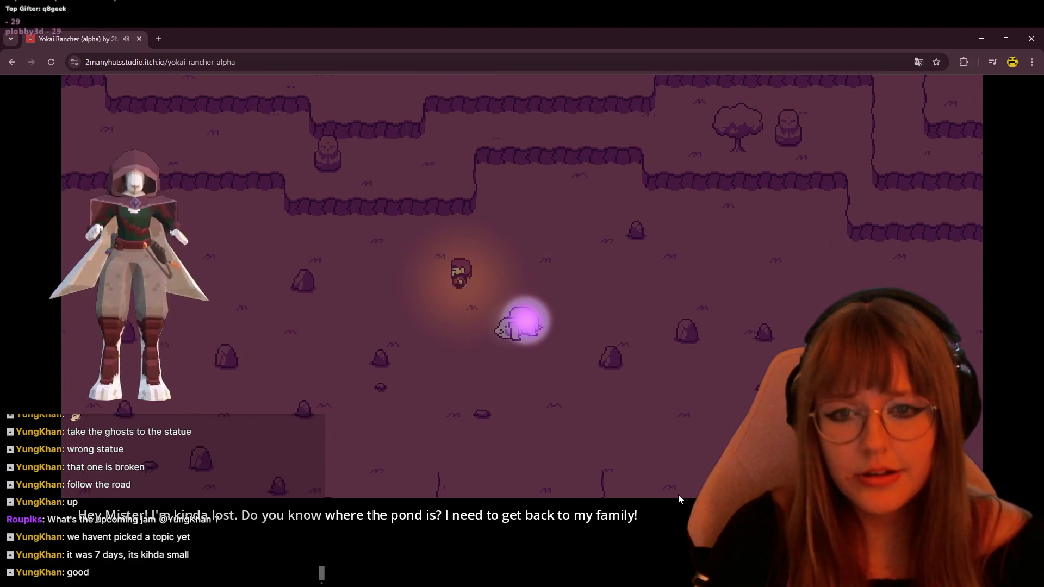
Walk left along the cliffs, stepping up and down near the statue ledge.
{"action": "key", "text": "Left"}
{"action": "key", "text": "Up"}
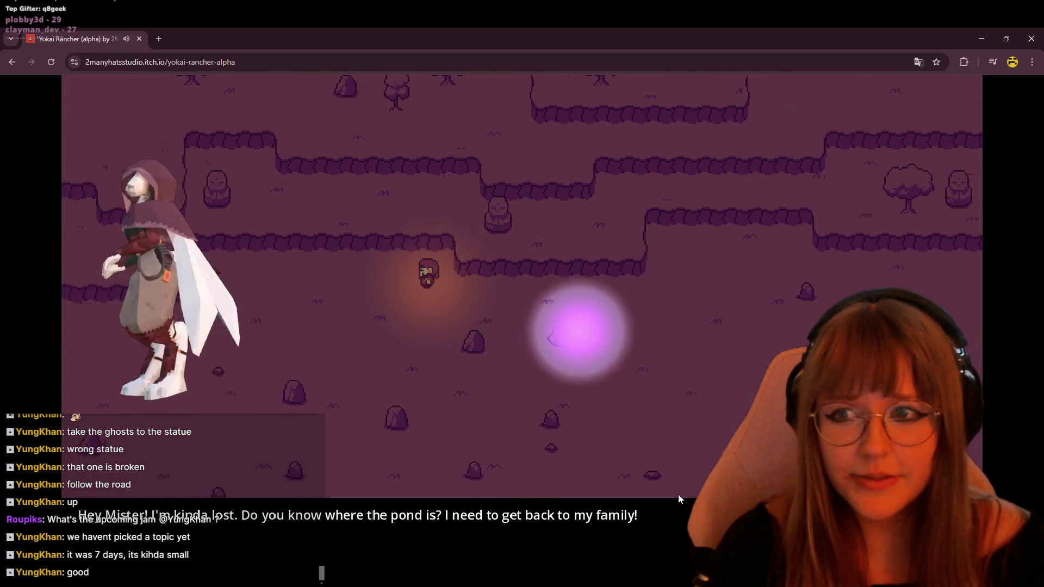
{"action": "key", "text": "Left"}
{"action": "key", "text": "Down"}
{"action": "key", "text": "Left"}
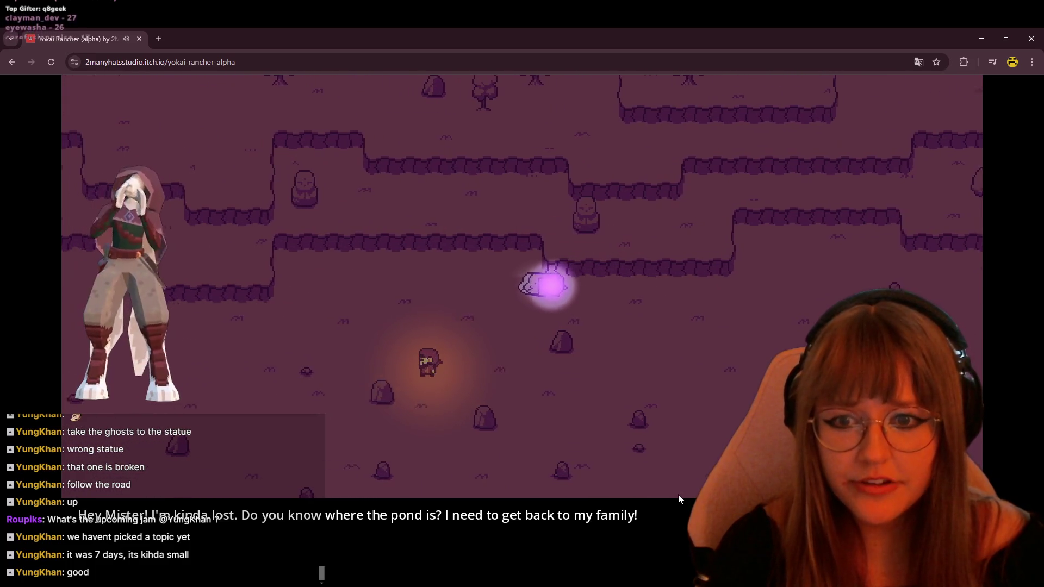
{"action": "key", "text": "Up"}
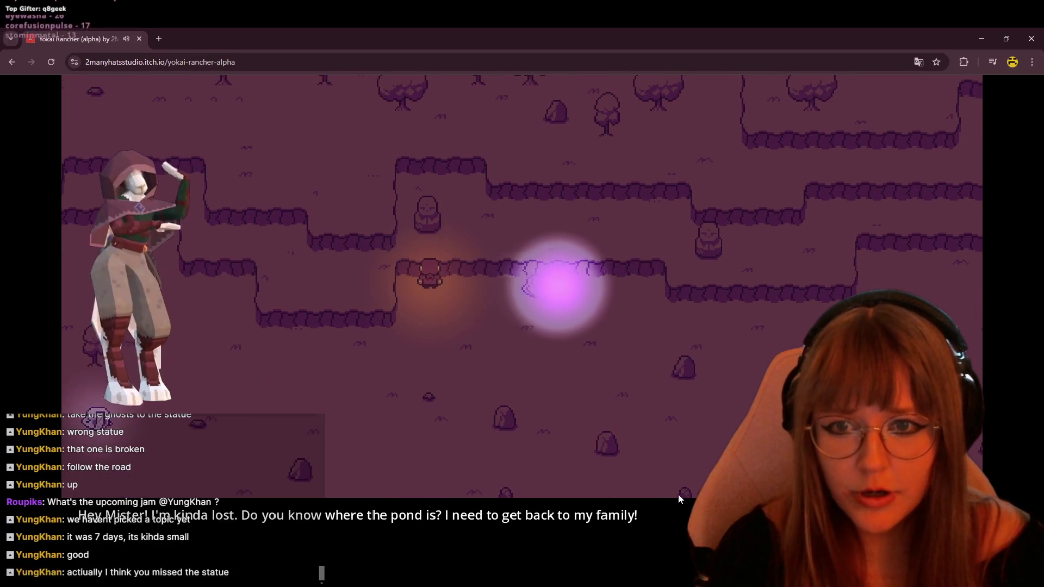
{"action": "key", "text": "Down"}
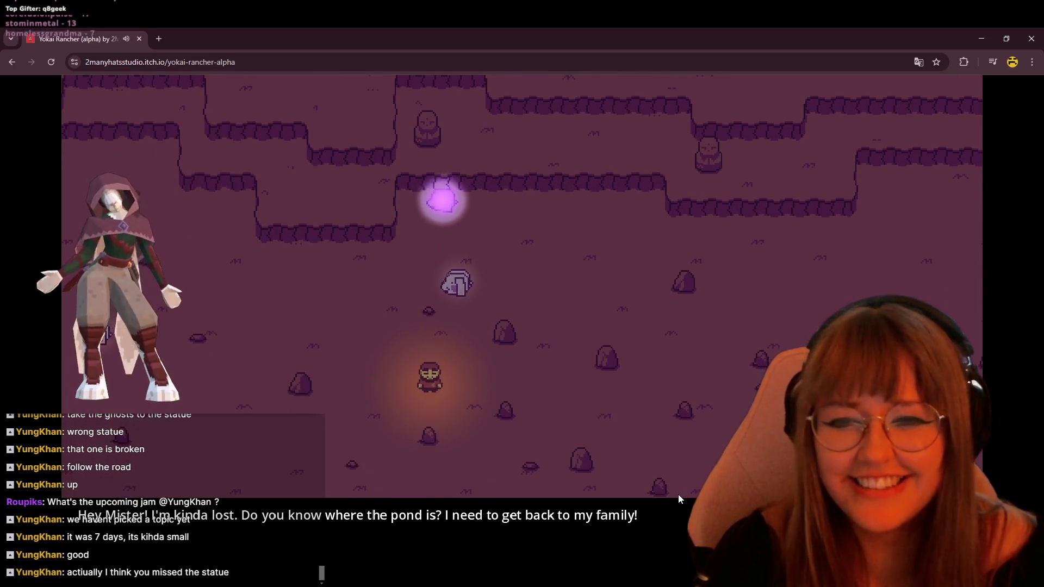
{"action": "key", "text": "Up"}
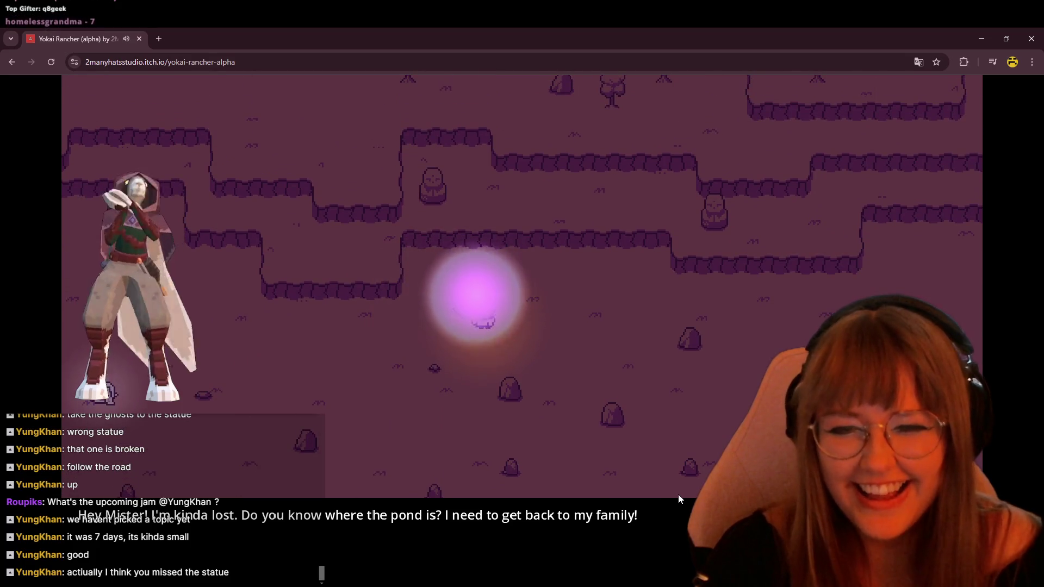
Head down and right away from the cliffs into the open field with the ghosts.
{"action": "key", "text": "Down"}
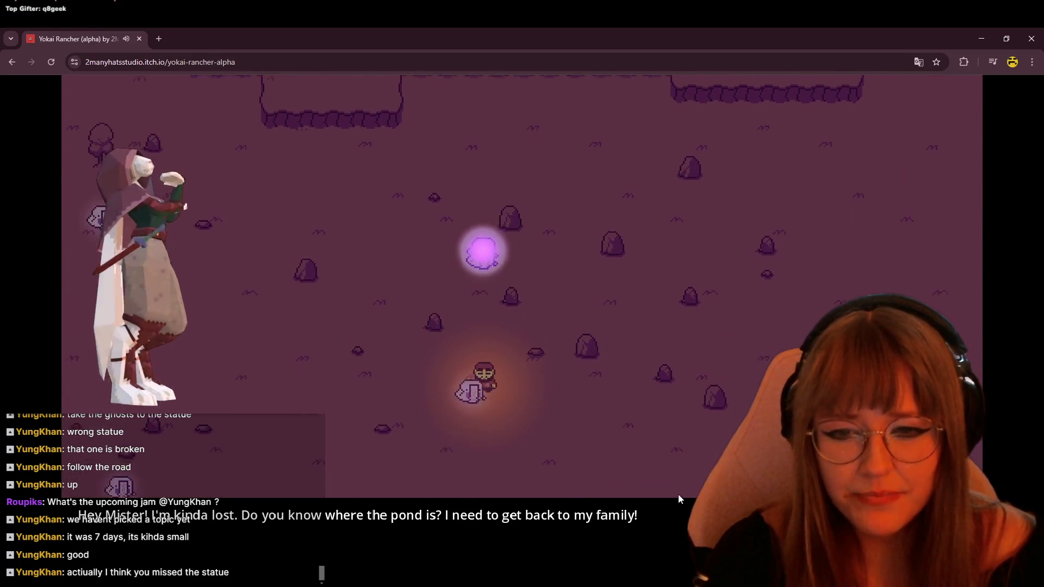
{"action": "key", "text": "Right"}
{"action": "key", "text": "Down"}
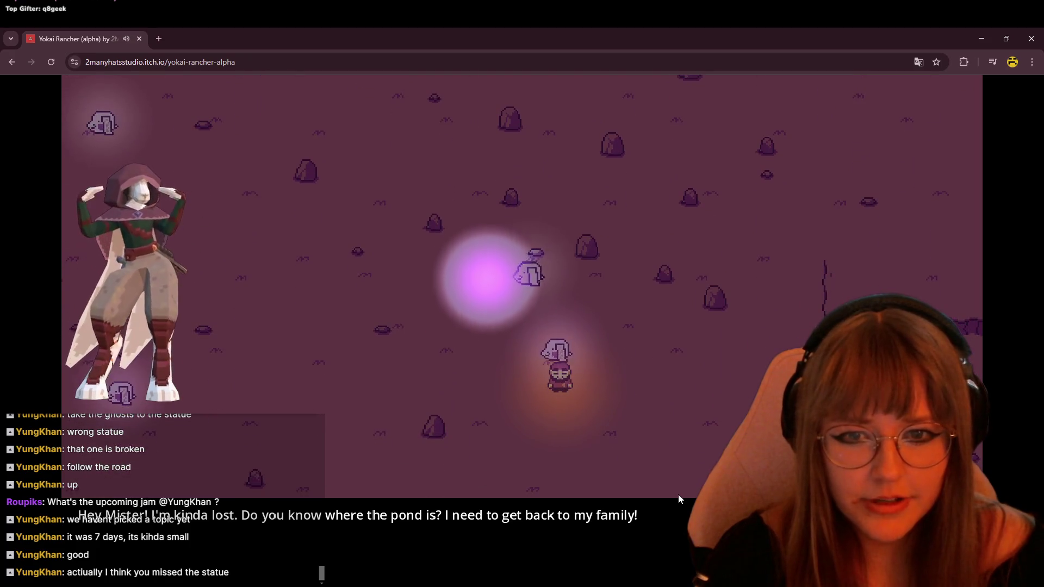
{"action": "key", "text": "Down"}
{"action": "key", "text": "Right"}
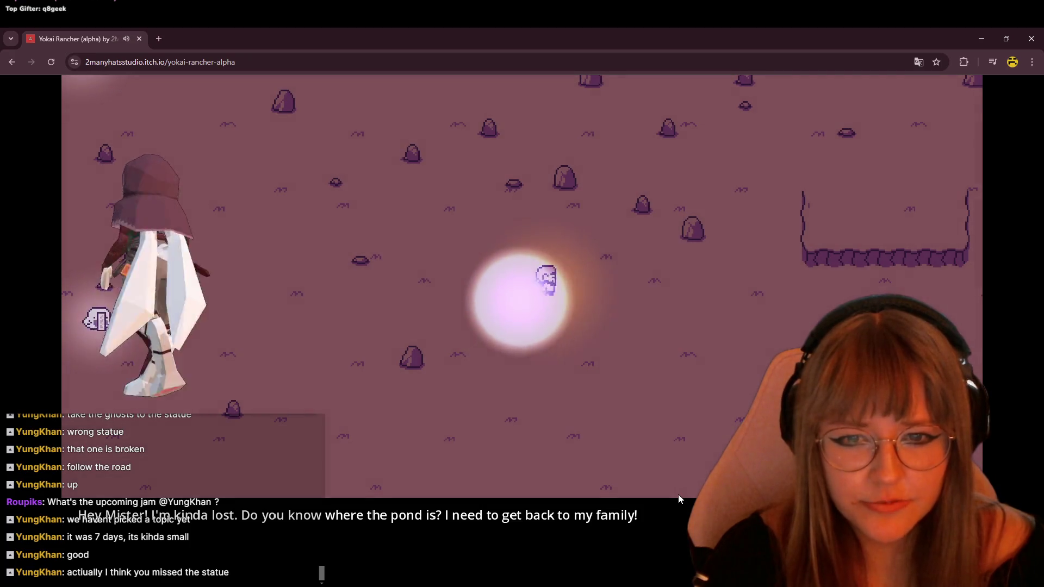
{"action": "key", "text": "Right"}
{"action": "key", "text": "Down"}
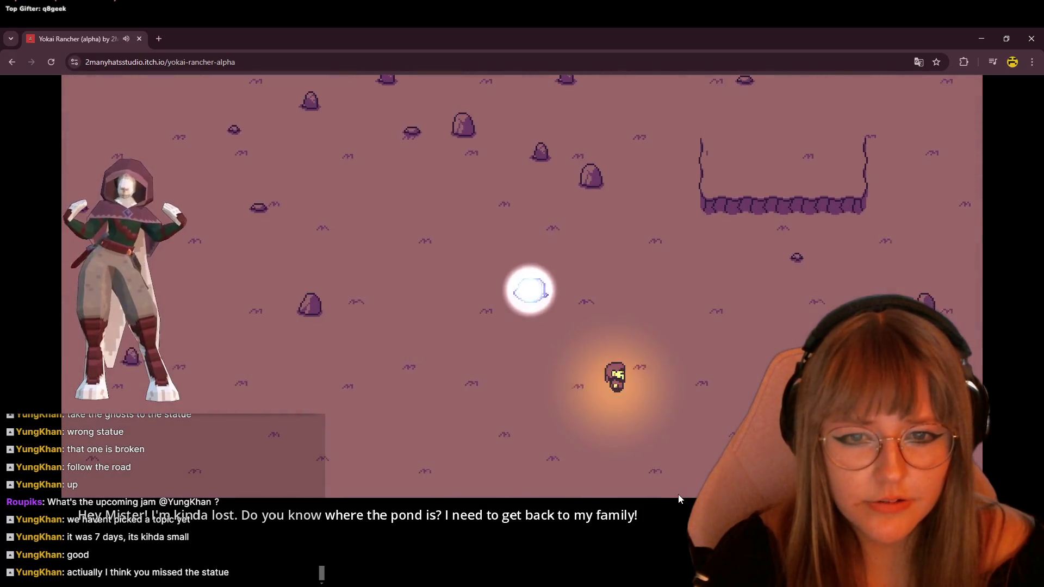
{"action": "key", "text": "Right"}
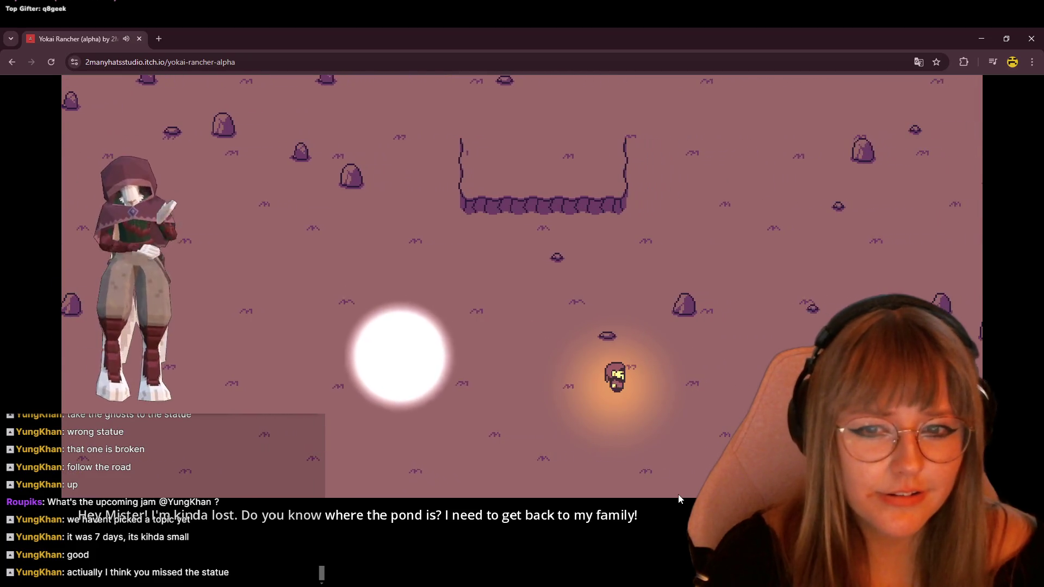